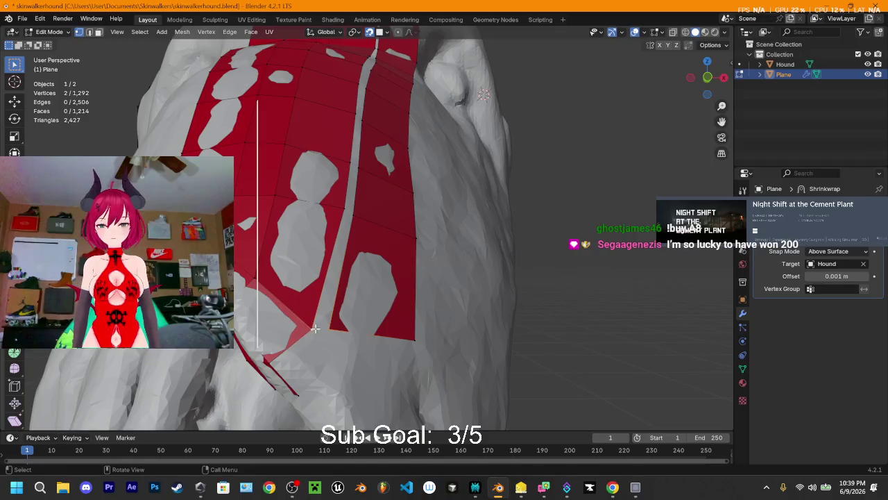
Merge the first split vertex pair on the seam at its centre, then deselect all
left_click(316, 328)
left_click(341, 209, "shift")
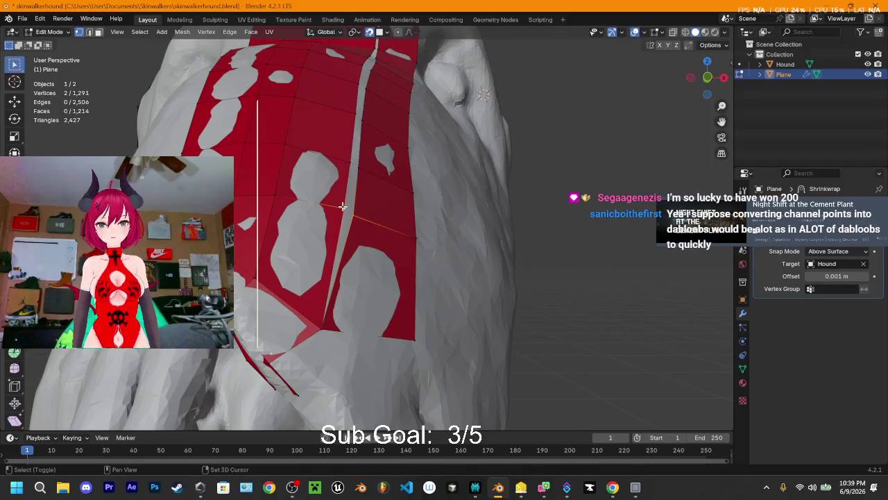
key("n")
key("m")
left_click(340, 211)
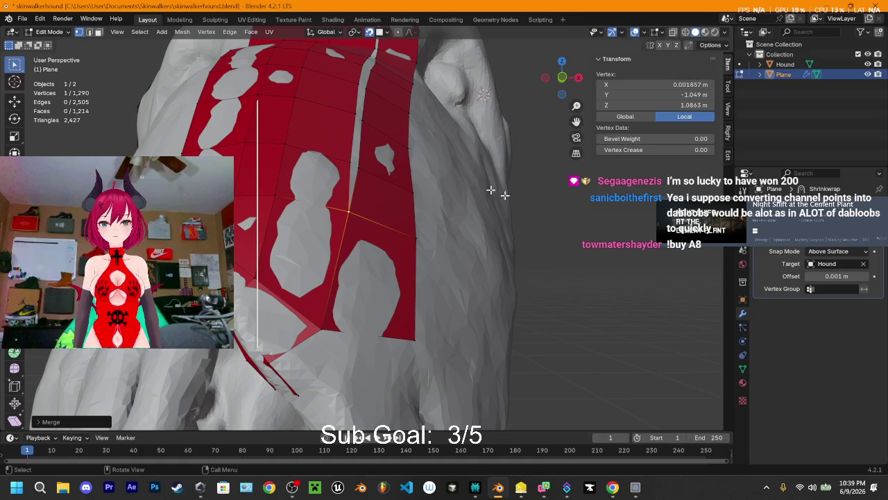
key("m")
key("Escape")
key("alt+a")
Weld the next two seam vertex pairs together at their centres
mouse_move(416, 180)
middle_mouse_down()
mouse_move(392, 170)
mouse_move(410, 178)
mouse_move(448, 230)
middle_mouse_up()
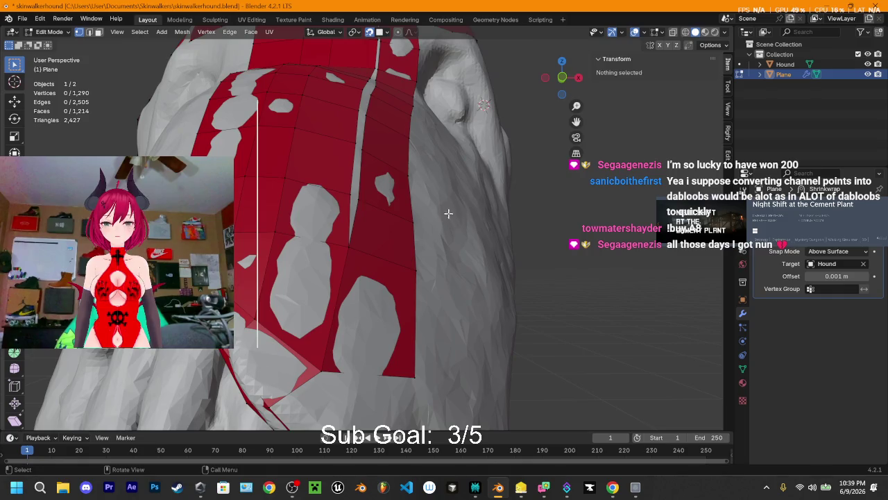
key("n")
left_click(359, 200)
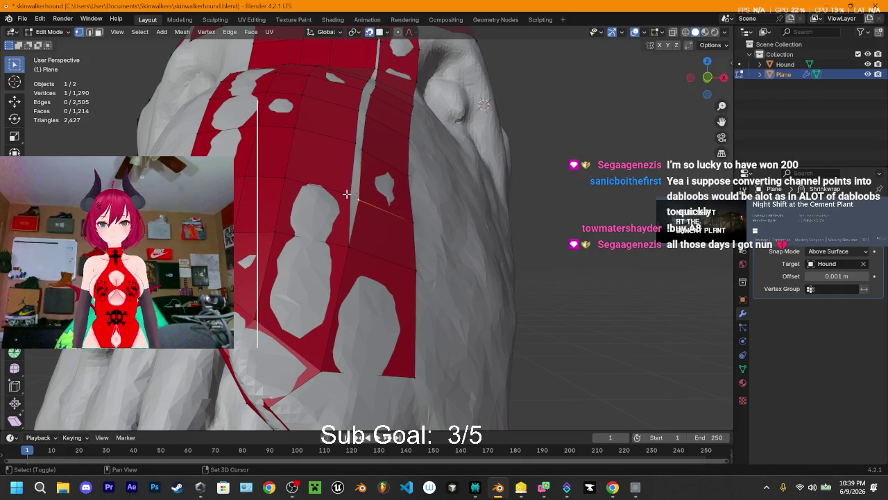
key("n")
key("n")
key("m")
left_click(351, 196)
mouse_move(351, 195)
middle_mouse_down()
mouse_move(375, 223)
mouse_move(361, 186)
middle_mouse_up()
left_click(355, 180)
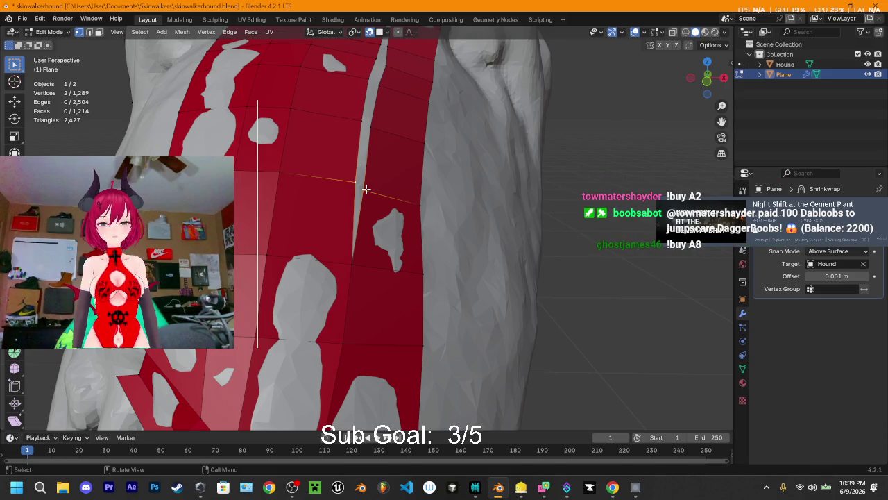
key("m")
left_click(313, 187)
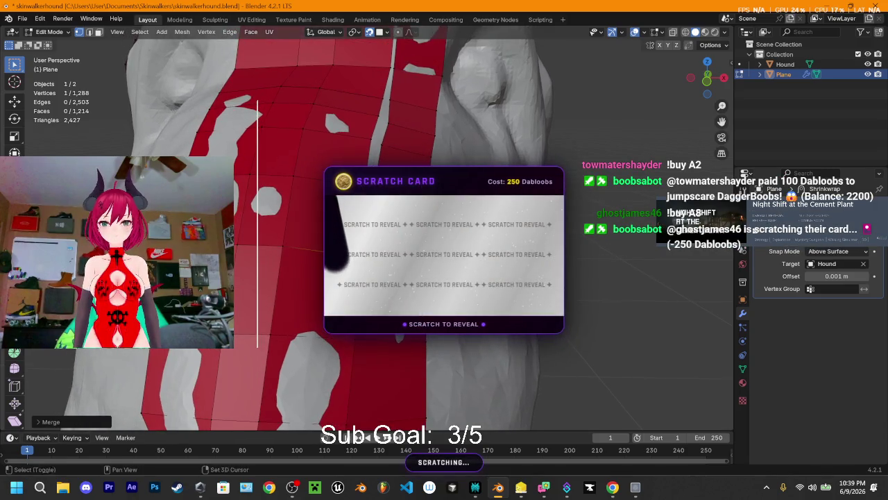
Merge two more split vertex pairs further along the seam
middle_click_drag(312, 208, 319, 271, "shift")
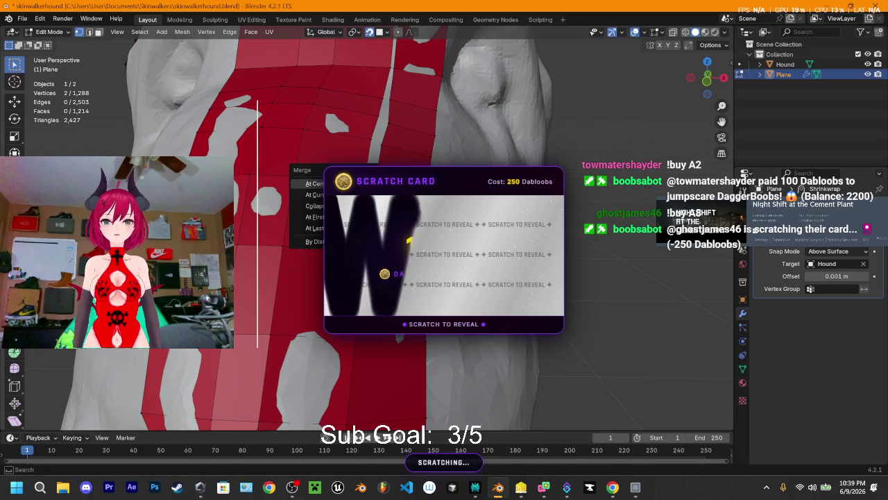
key("m")
key("Return")
middle_click_drag(312, 208, 292, 236, "shift")
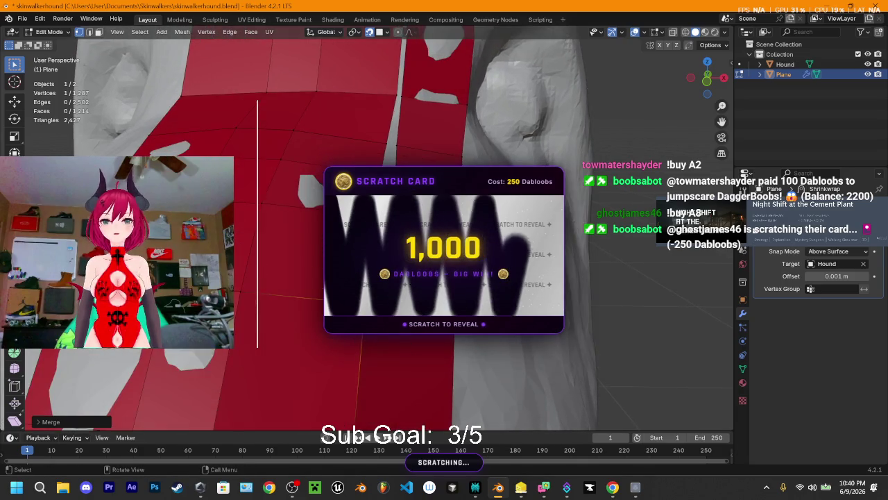
left_click(305, 195, "shift")
key("m")
key("Return")
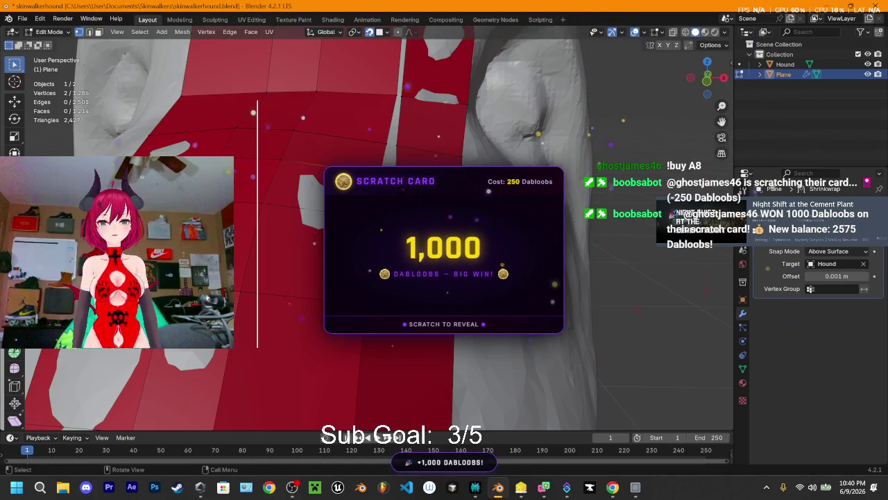
Weld the remaining seam vertex pairs into single vertices
key("m")
key("Return")
middle_click_drag(401, 162, 347, 187, "shift")
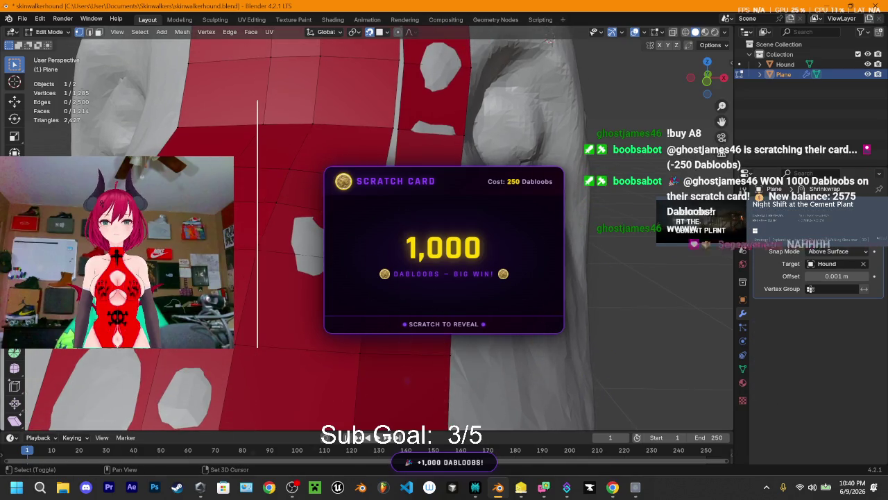
left_click(347, 187, "shift")
key("m")
key("Return")
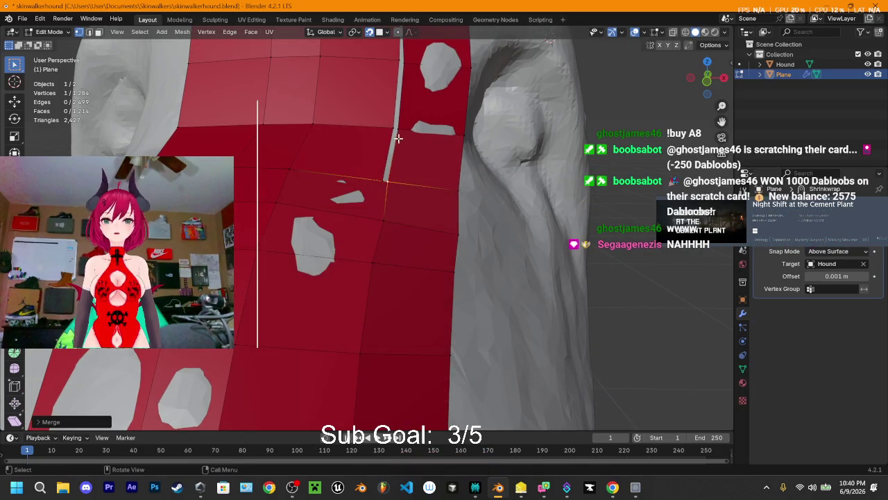
Undo the last two merges and select the entire plane mesh
scroll(401, 167, "up", 3)
scroll(405, 170, "up", 2)
key("ctrl+z")
scroll(403, 167, "down", 2)
scroll(403, 181, "down", 2)
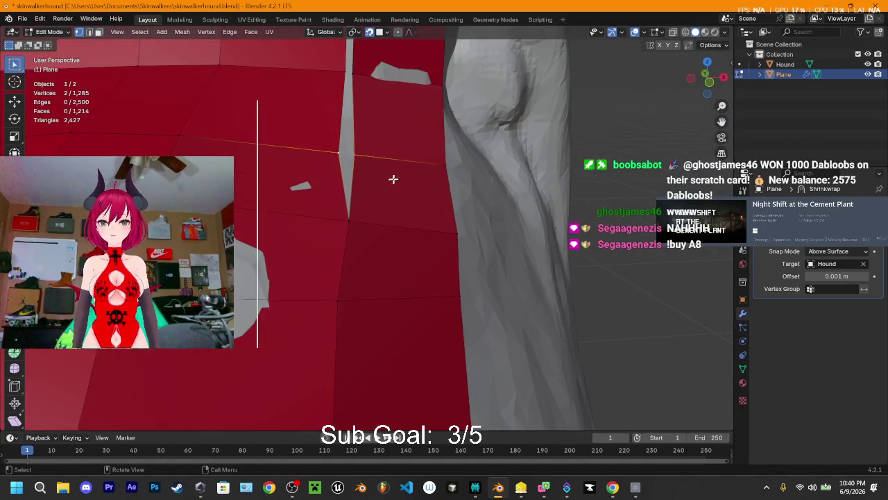
scroll(395, 179, "down", 2)
key("ctrl+z")
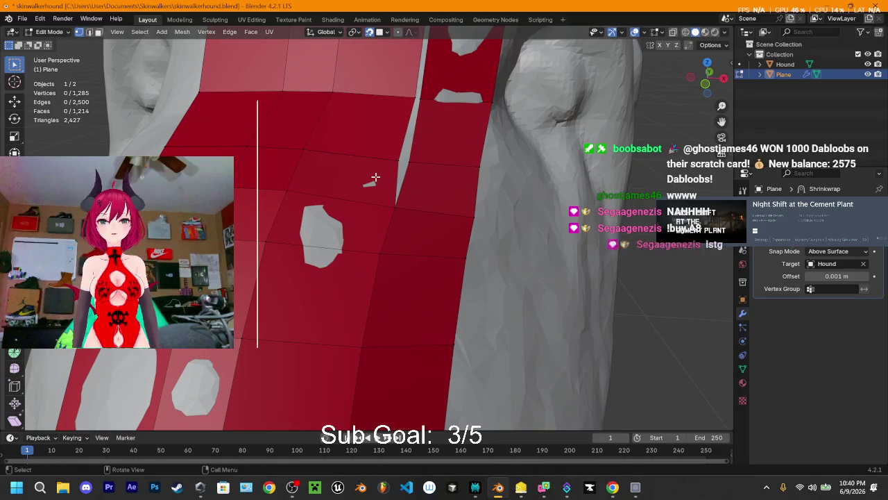
key("a")
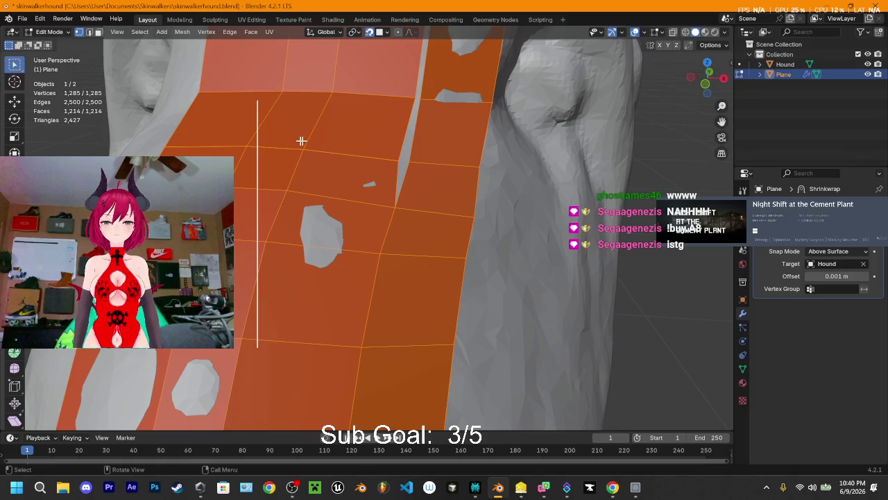
Merge the whole plane By Distance, removing 8 duplicate vertices
key("m")
left_click(276, 178)
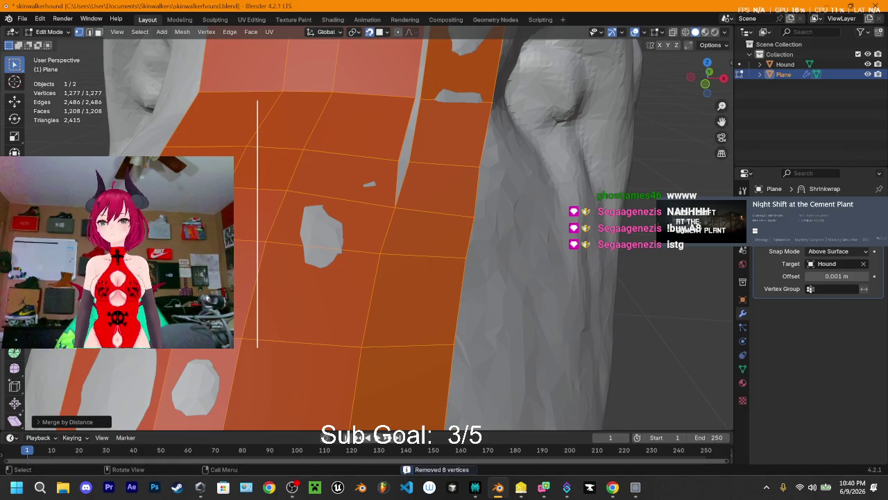
left_click(44, 421)
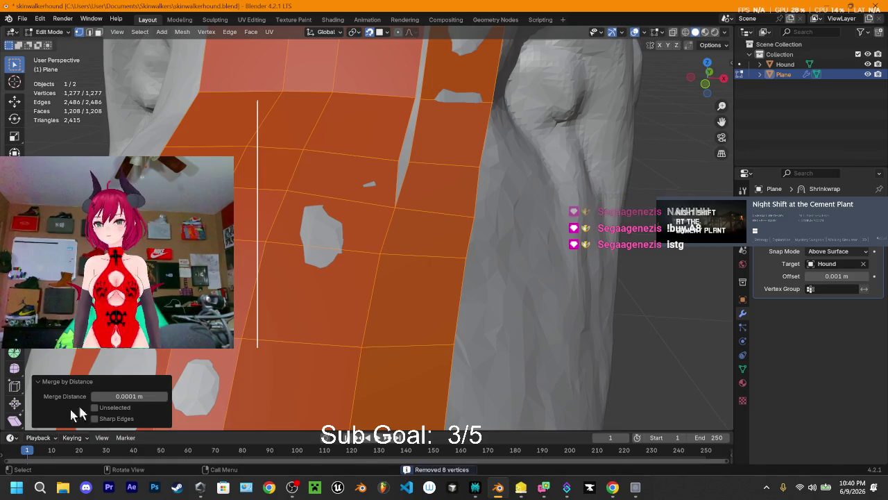
left_click(37, 382)
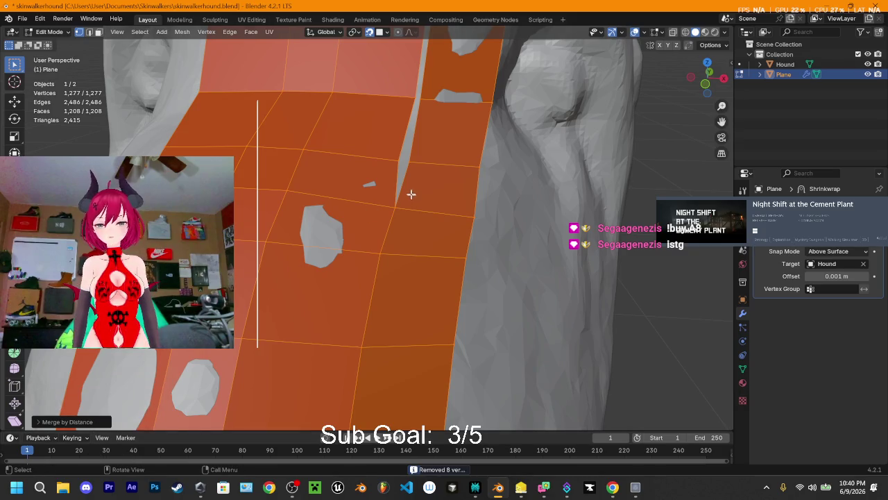
key("c")
key("Escape")
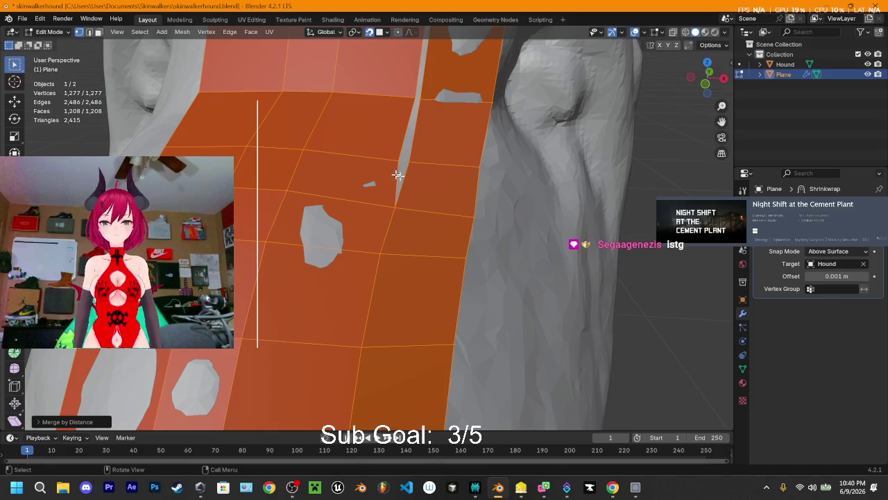
Weld three more split seam vertex pairs at their centres
left_click(412, 162)
left_click(396, 161, "shift")
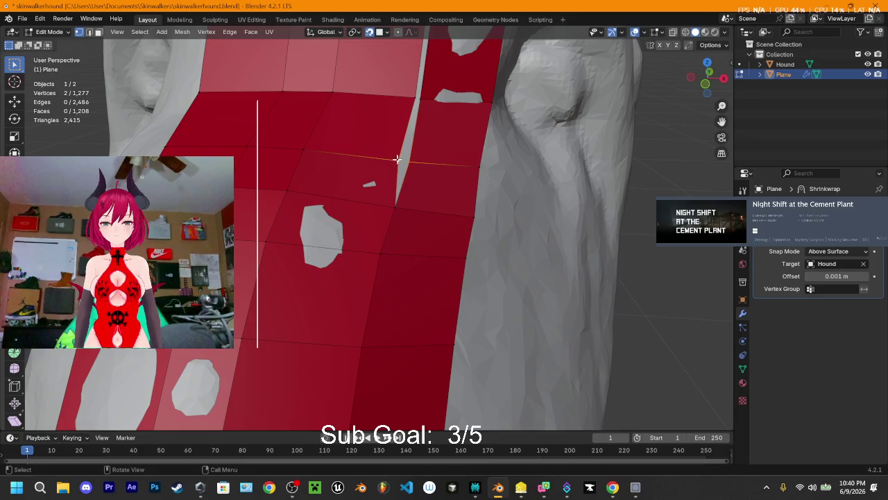
key("m")
left_click(359, 103)
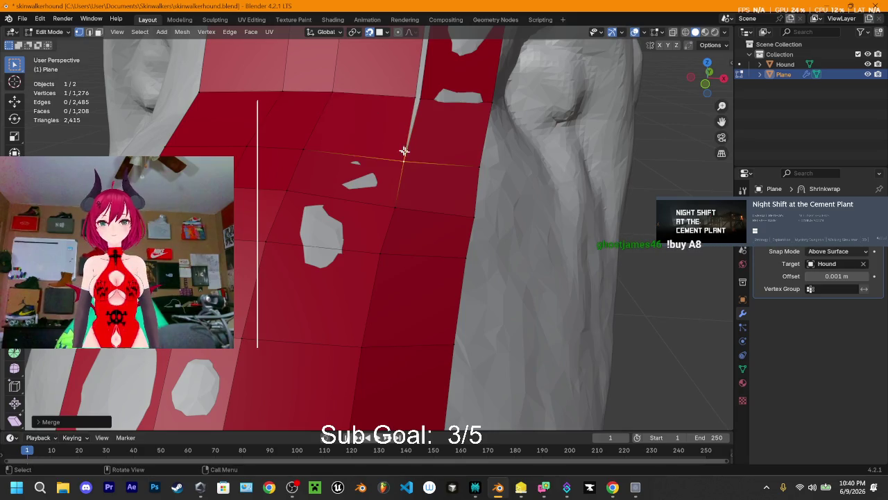
middle_click_drag(426, 129, 387, 319)
left_click(398, 229, "shift")
key("m")
left_click(392, 223)
left_click(408, 149, "shift")
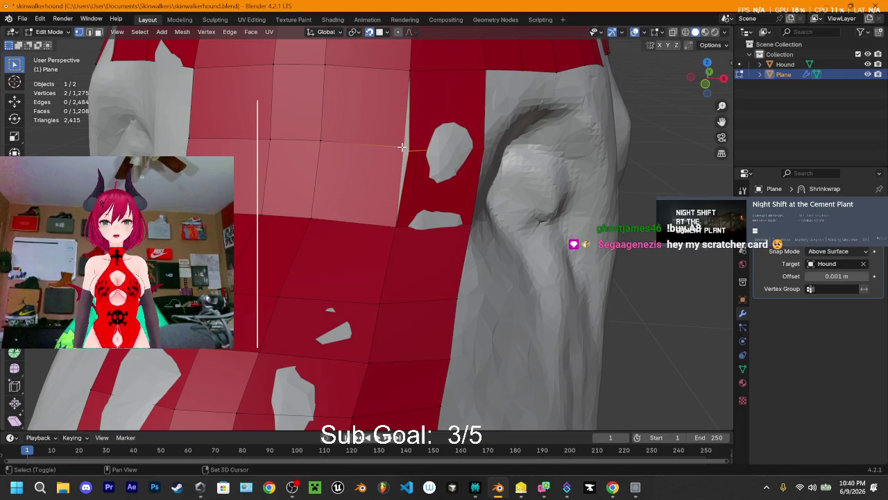
key("m")
left_click(392, 146)
mouse_move(392, 146)
middle_mouse_down()
mouse_move(461, 205)
mouse_move(527, 246)
mouse_move(396, 218)
mouse_move(382, 196)
mouse_move(397, 169)
mouse_move(504, 175)
mouse_move(406, 174)
mouse_move(412, 207)
middle_mouse_up()
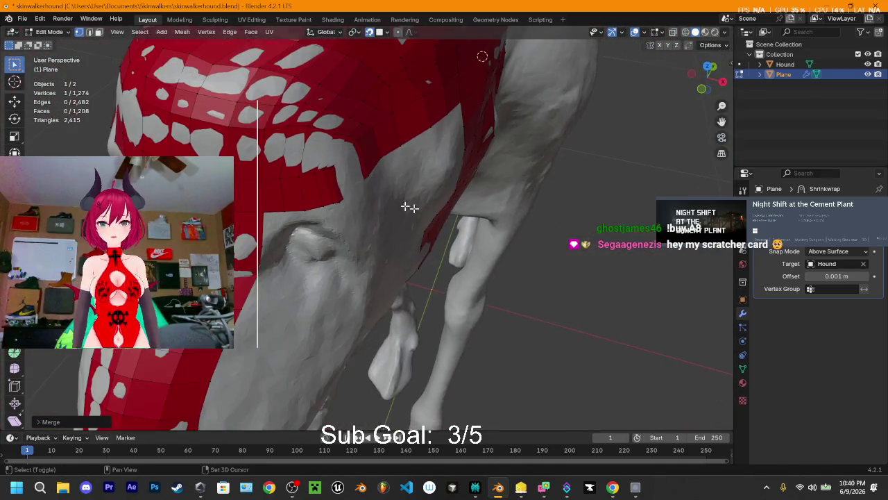
Place a loop cut across the ear frame edges of the red plane
key("ctrl+r")
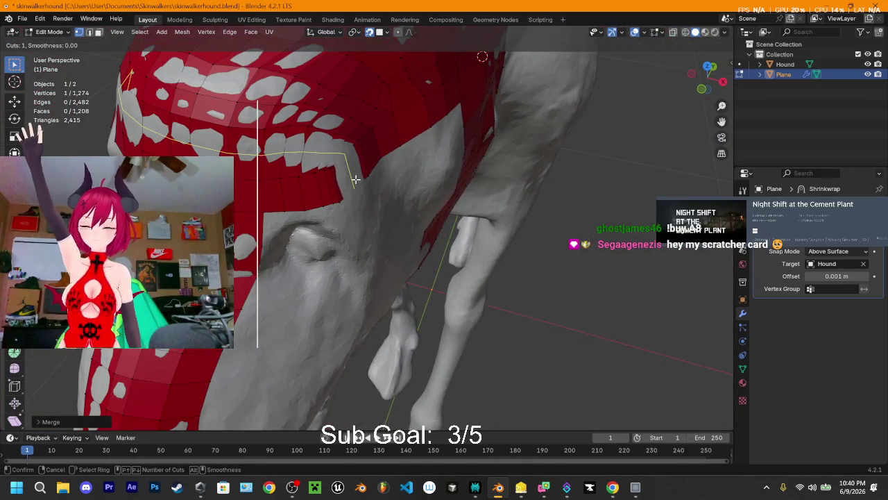
left_click(356, 178)
left_click(371, 189)
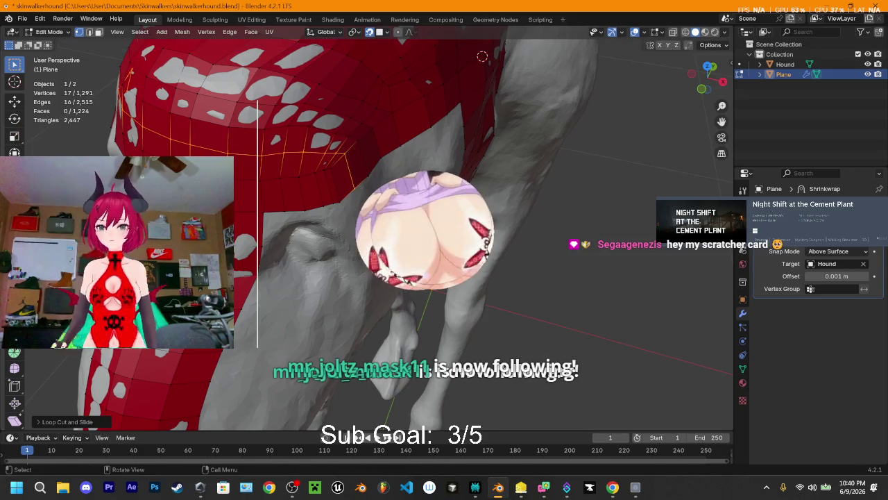
middle_click_drag(372, 189, 388, 194)
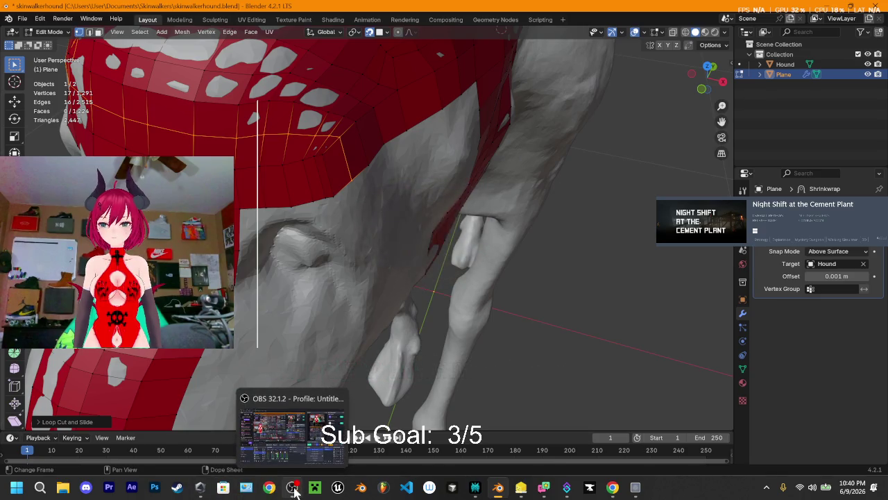
left_click(292, 487)
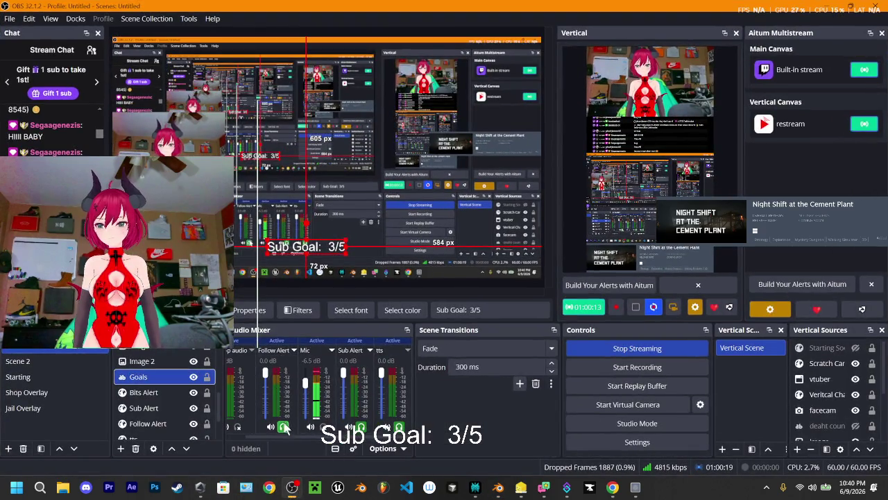
Change the Follow Alert browser source's properties so it leaves the audio mixer
scroll(159, 393, "down", 1)
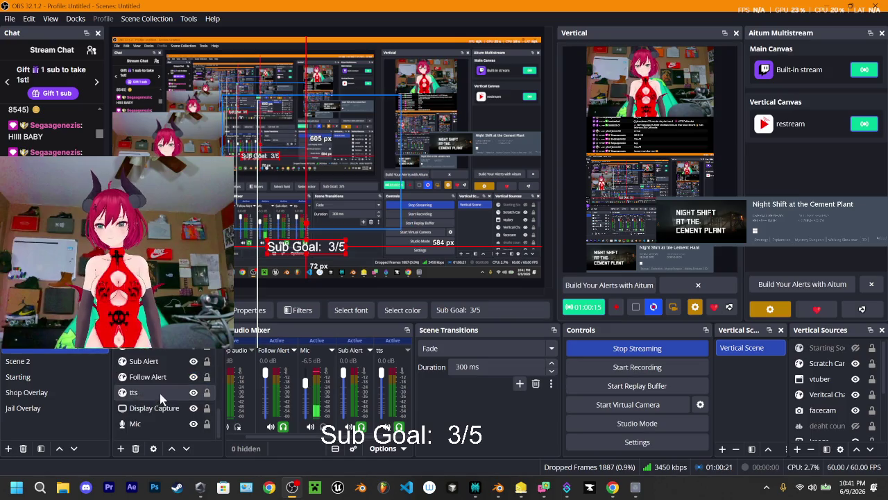
right_click(152, 378)
left_click(182, 372)
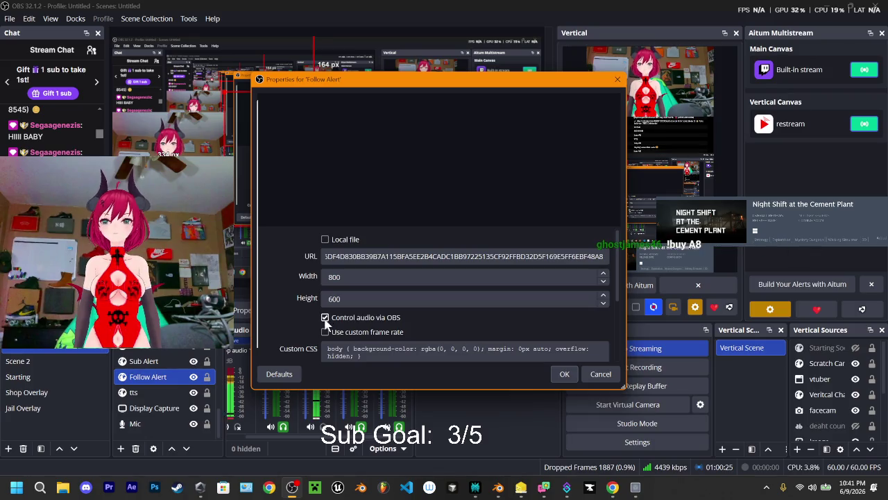
left_click(564, 374)
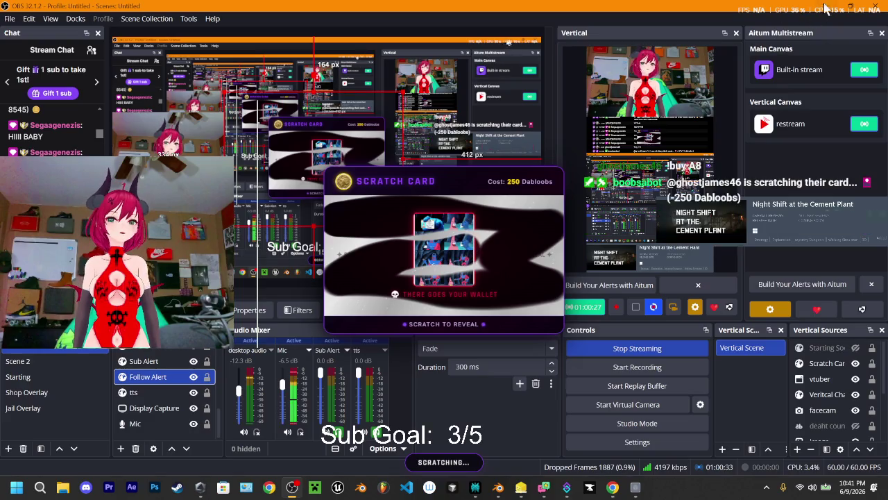
key("alt+Tab")
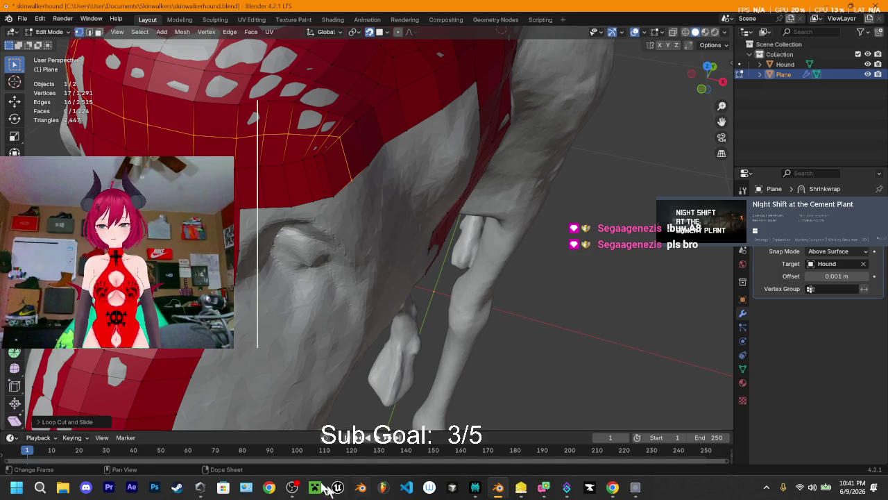
Find the A8 Scratch Card command in the ShopList commands and open it for editing
left_click(565, 491)
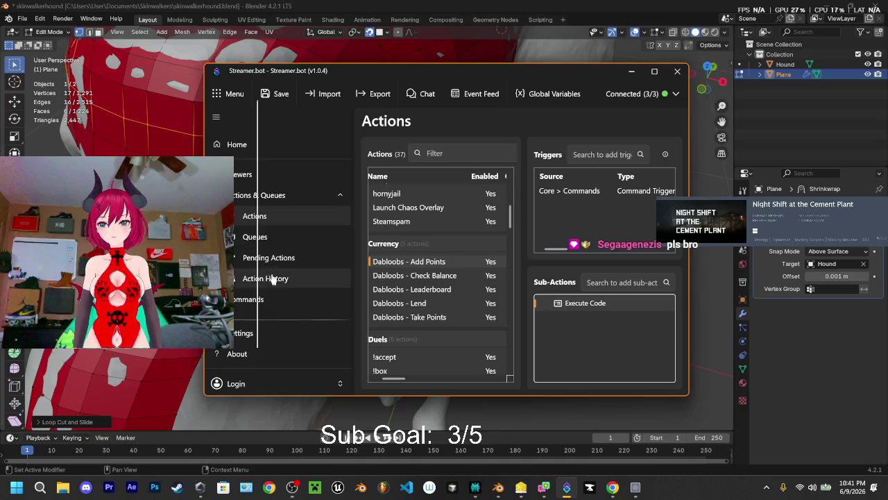
scroll(258, 278, "down", 2)
left_click(250, 224)
scroll(444, 263, "down", 3)
scroll(433, 269, "down", 1)
scroll(434, 269, "up", 1)
scroll(434, 270, "down", 3)
scroll(434, 274, "down", 1)
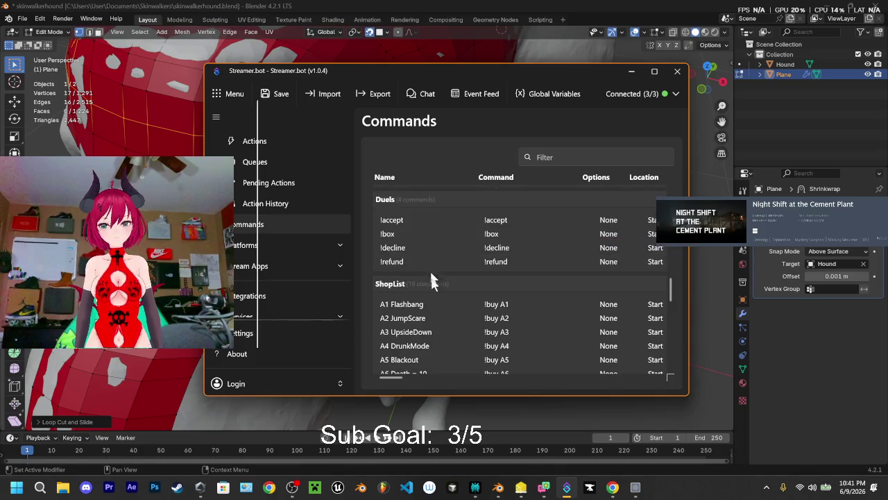
left_click(654, 71)
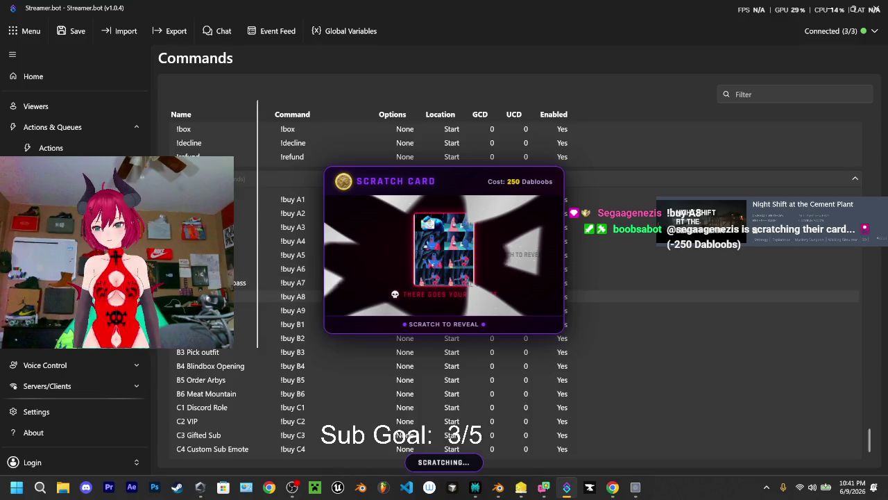
double_click(444, 296)
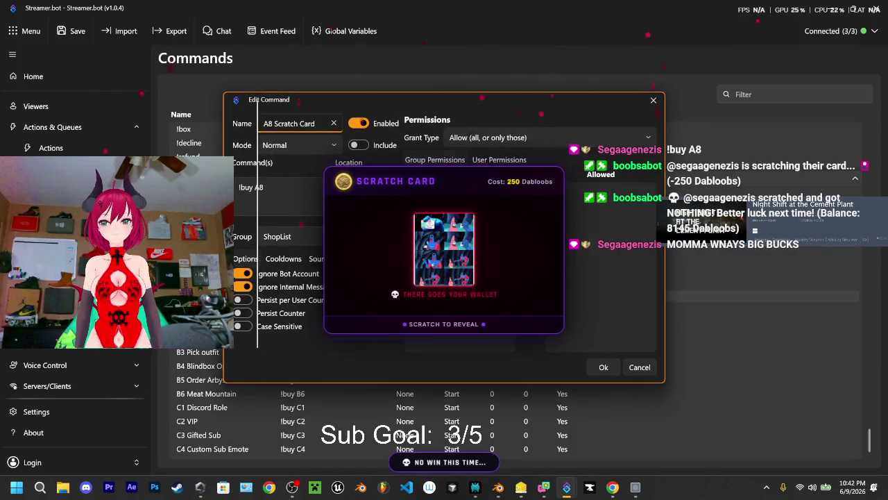
Change the A8 Scratch Card user cooldown from 60 to 90 seconds and save
left_click(278, 258)
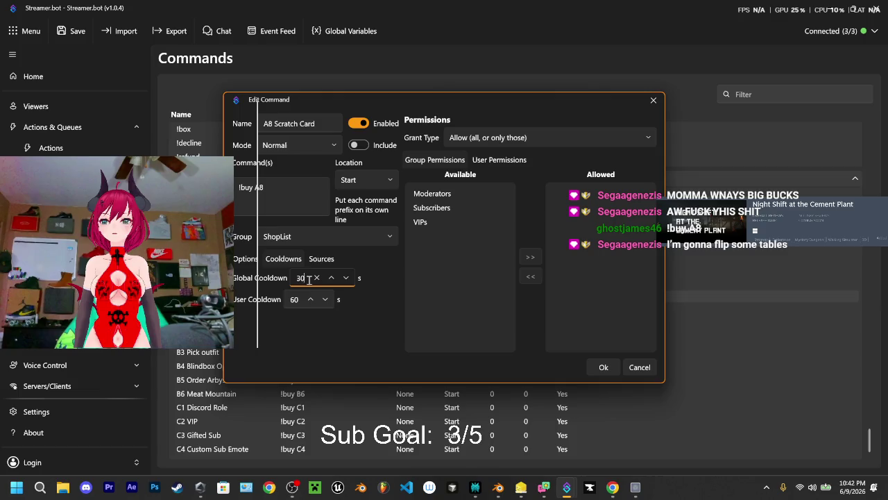
left_click(304, 277)
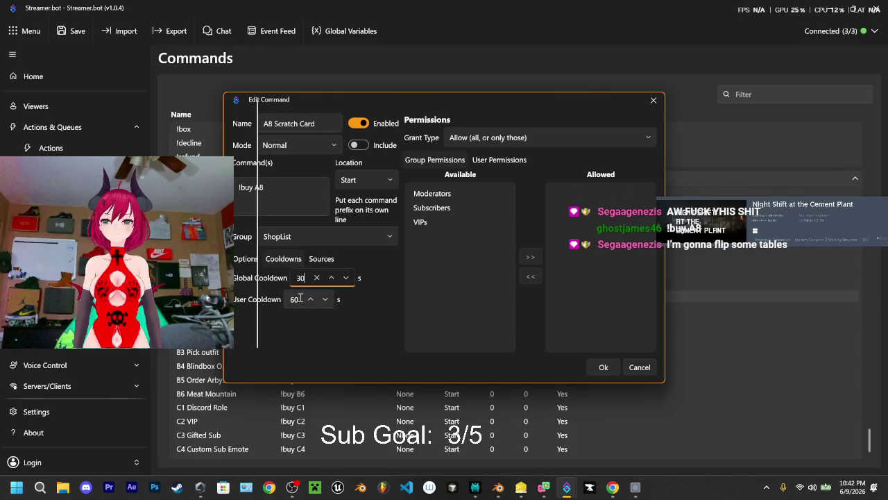
left_click(299, 299)
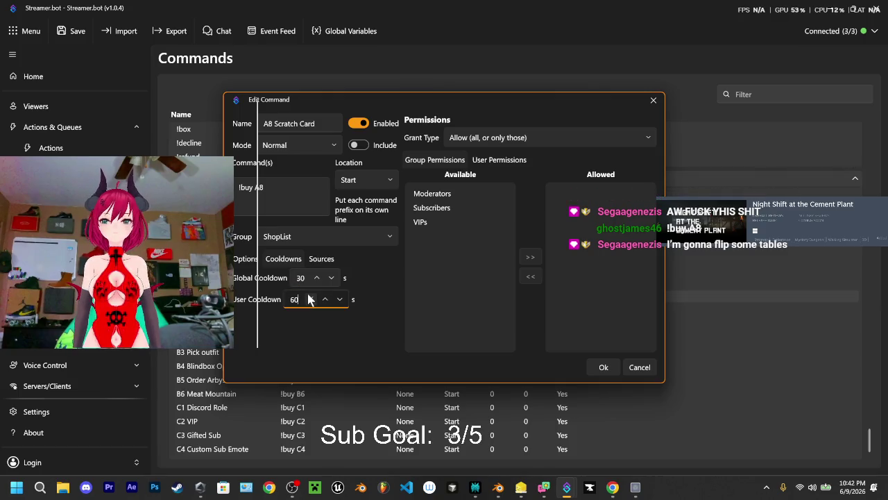
left_click(308, 298)
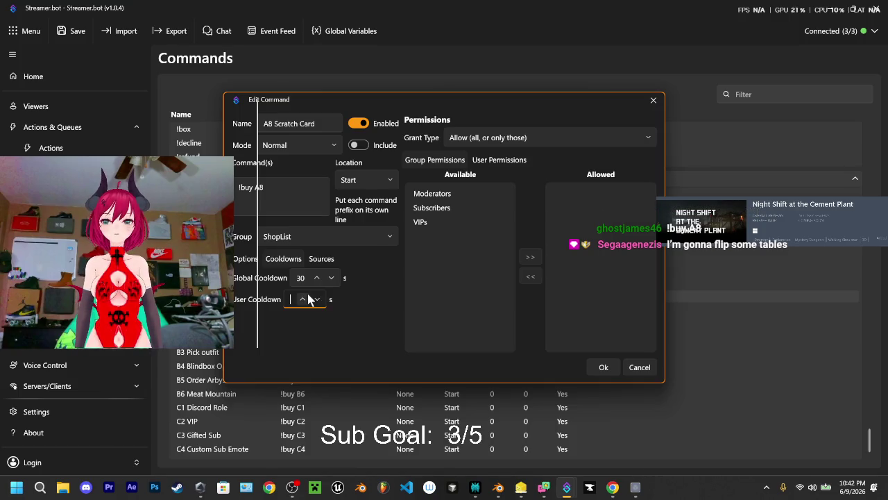
type("90")
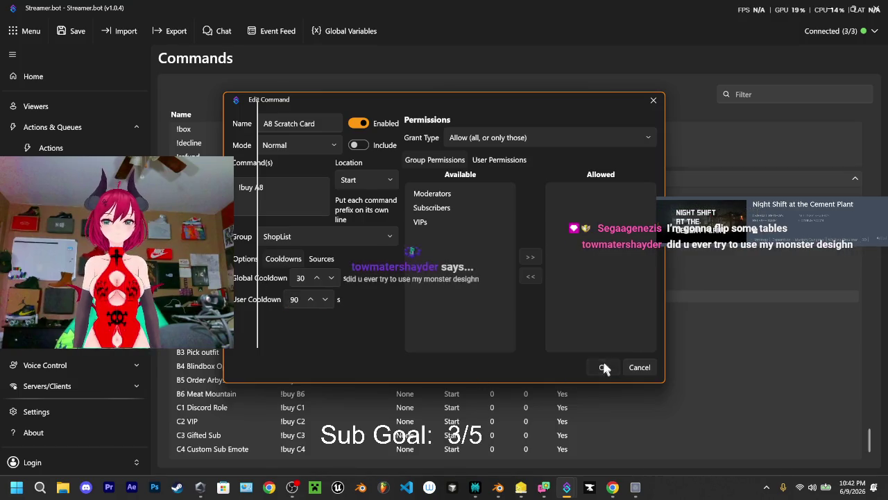
left_click(603, 365)
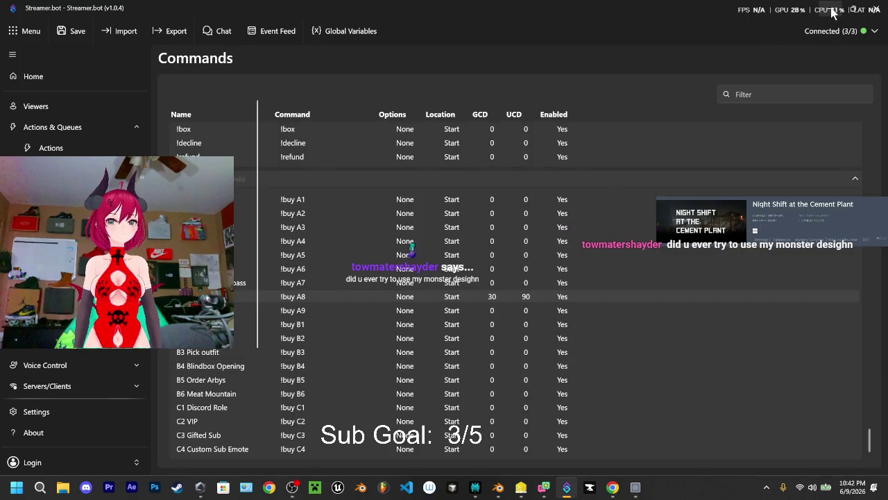
key("alt+Tab")
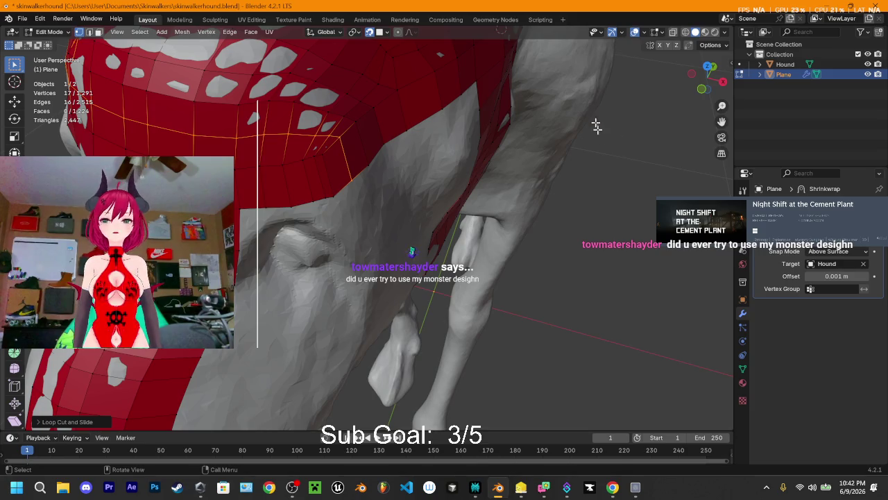
scroll(593, 121, "down", 2)
scroll(568, 135, "down", 4)
middle_click_drag(547, 149, 401, 224)
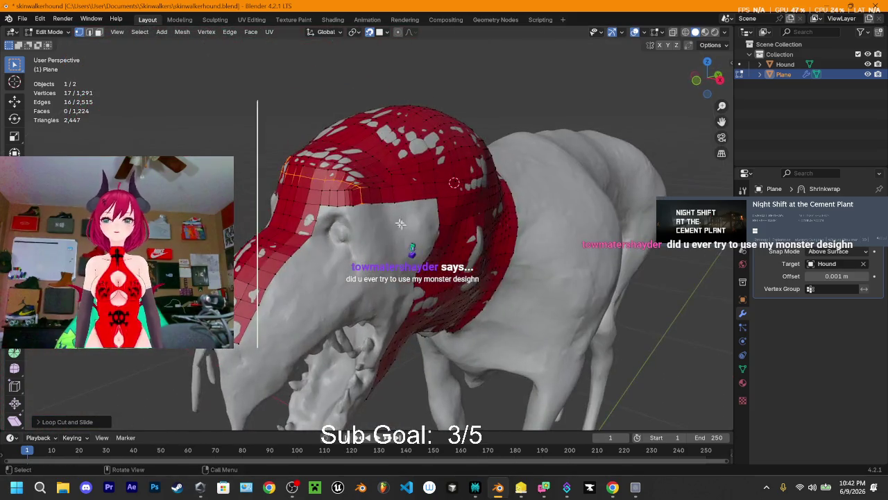
mouse_move(476, 283)
middle_mouse_down()
mouse_move(469, 212)
mouse_move(474, 220)
mouse_move(590, 215)
middle_mouse_up()
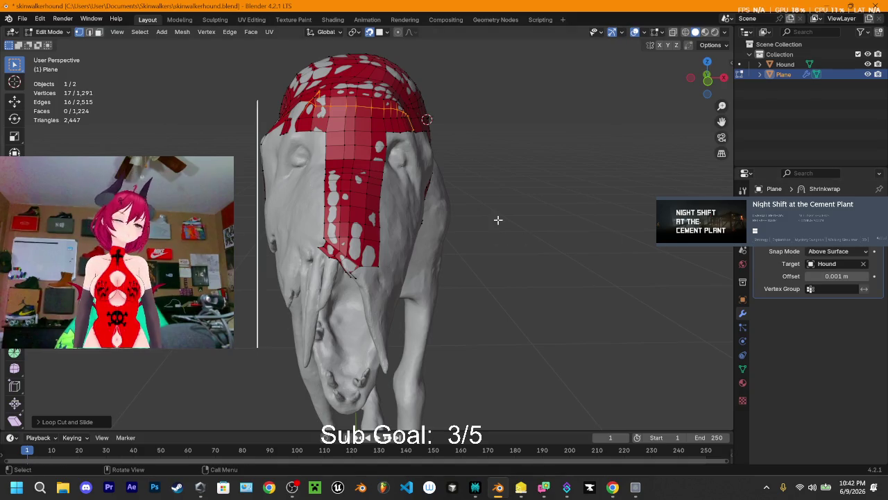
middle_click_drag(436, 195, 420, 230)
scroll(429, 168, "up", 3)
mouse_move(430, 168)
middle_mouse_down()
mouse_move(349, 210)
mouse_move(515, 247)
mouse_move(539, 202)
mouse_move(405, 178)
mouse_move(394, 200)
middle_mouse_up()
middle_click_drag(459, 176, 368, 182)
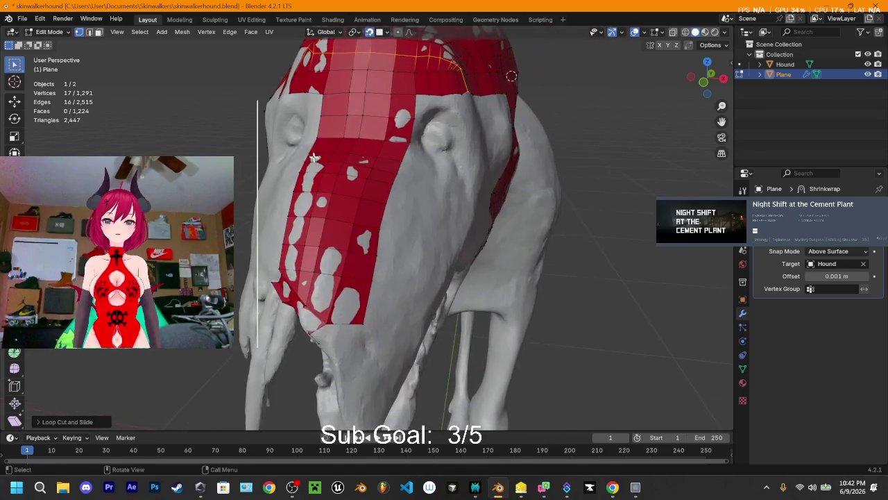
mouse_move(382, 215)
middle_mouse_down()
mouse_move(400, 164)
mouse_move(444, 179)
middle_mouse_up()
scroll(469, 185, "up", 4)
mouse_move(487, 226)
middle_mouse_down()
mouse_move(403, 248)
mouse_move(405, 260)
middle_mouse_up()
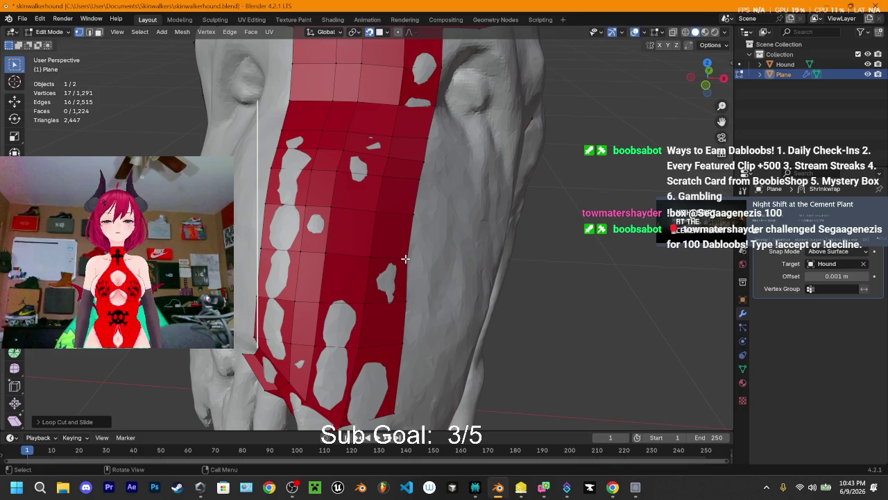
mouse_move(526, 275)
middle_mouse_down()
mouse_move(523, 263)
mouse_move(474, 244)
middle_mouse_up()
right_click(394, 313)
key("Escape")
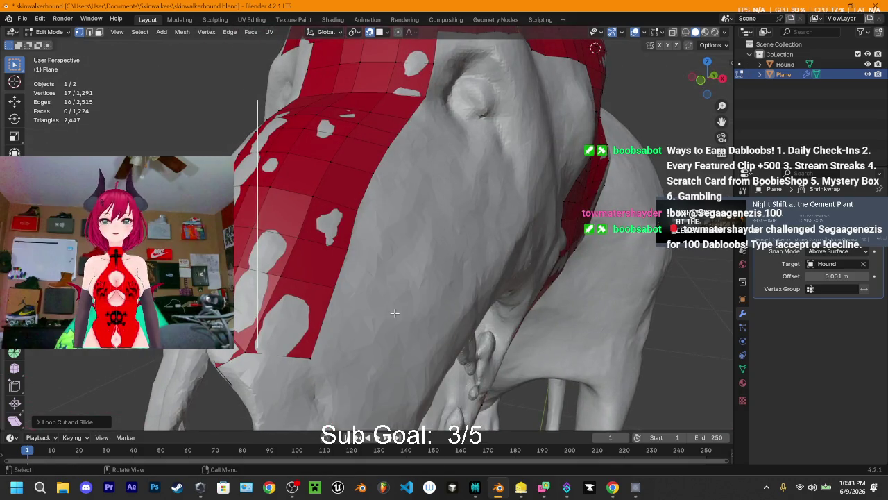
middle_click_drag(308, 340, 386, 301)
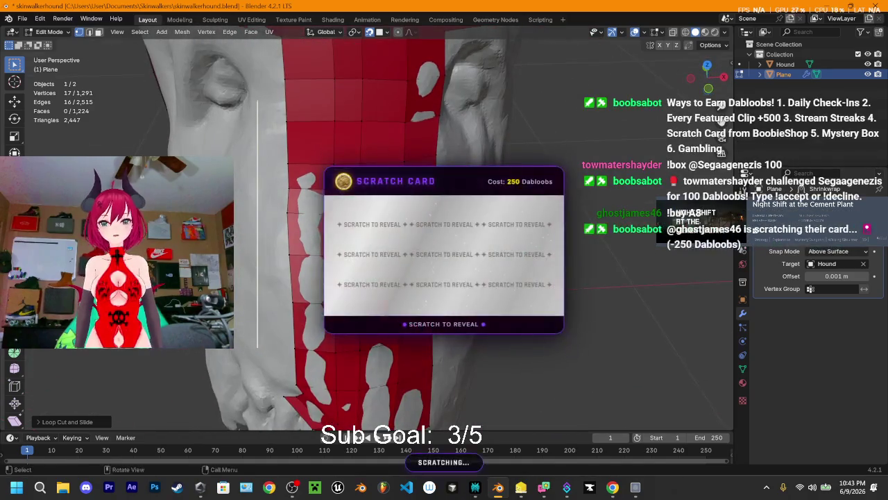
mouse_move(317, 231)
middle_mouse_down()
mouse_move(361, 208)
mouse_move(414, 294)
mouse_move(444, 264)
mouse_move(314, 195)
middle_mouse_up()
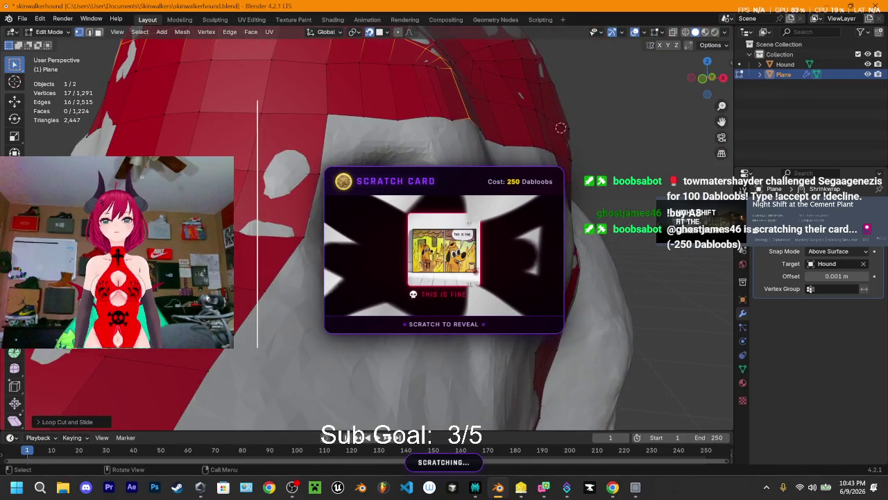
left_click(315, 195)
key("2")
left_click(314, 197)
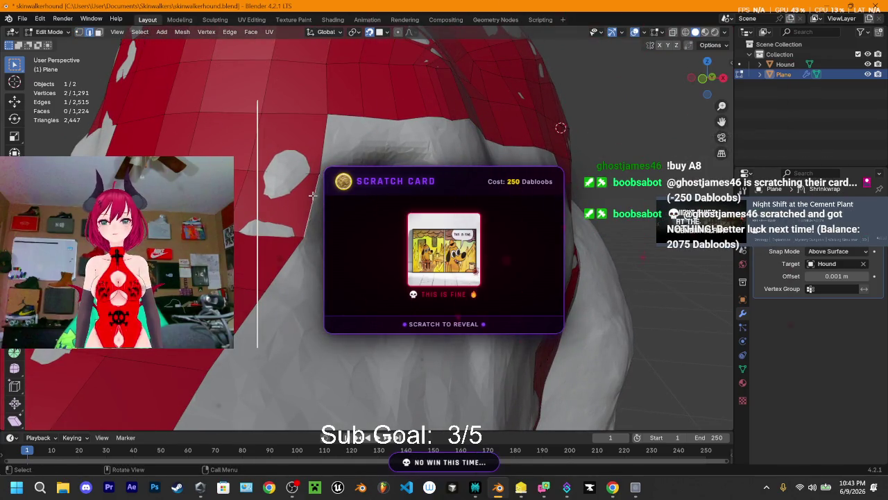
key("e")
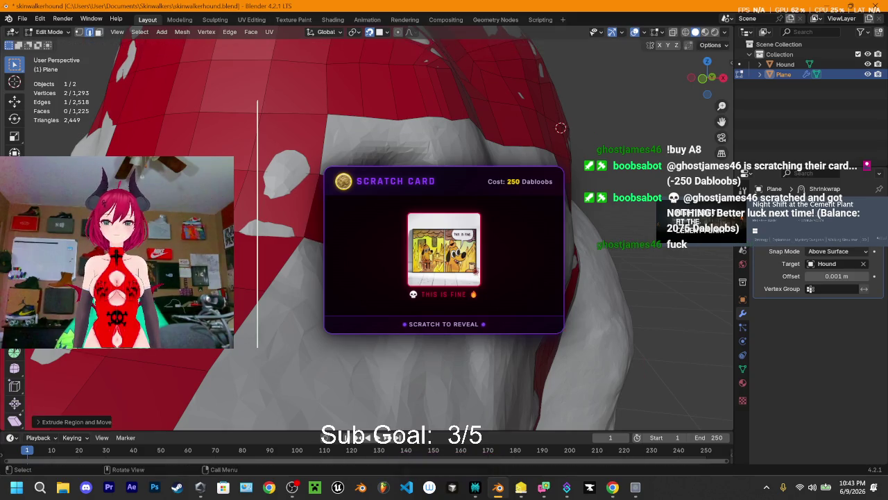
left_click(418, 224)
key("e")
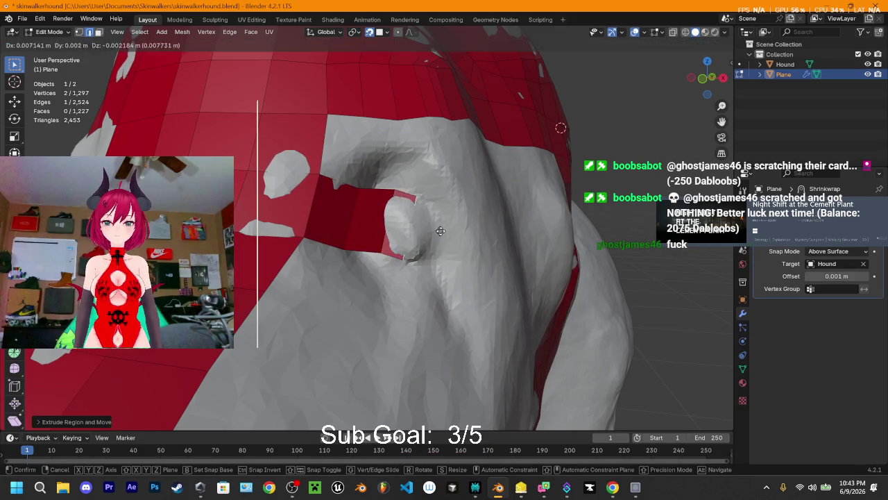
left_click(423, 226)
middle_click_drag(472, 230, 380, 213)
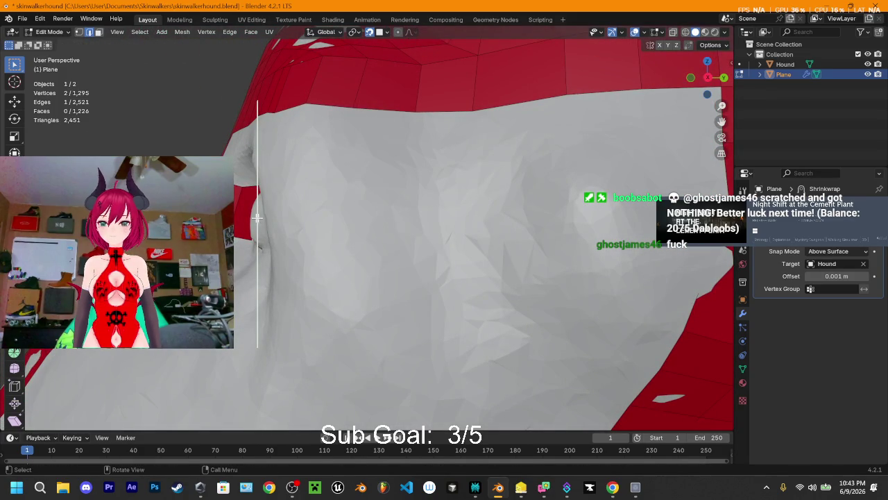
key("g")
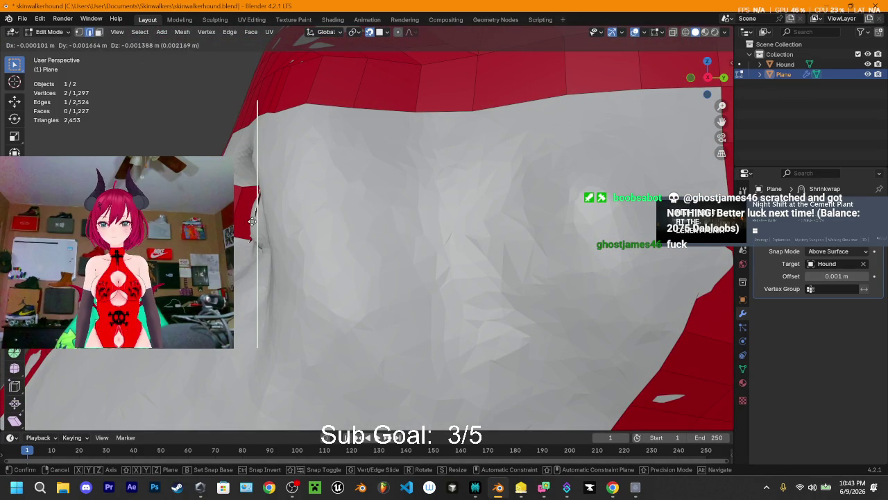
right_click(248, 221)
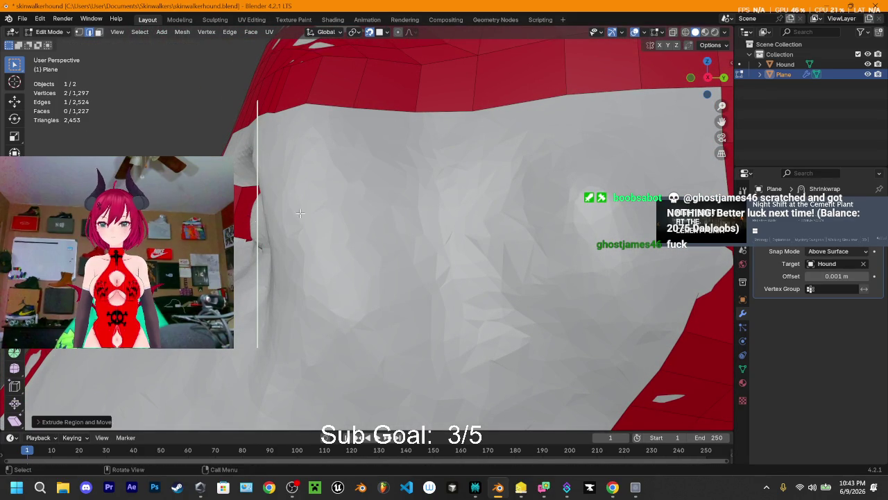
middle_click_drag(248, 220, 412, 233)
key("ctrl+z")
key("ctrl+z")
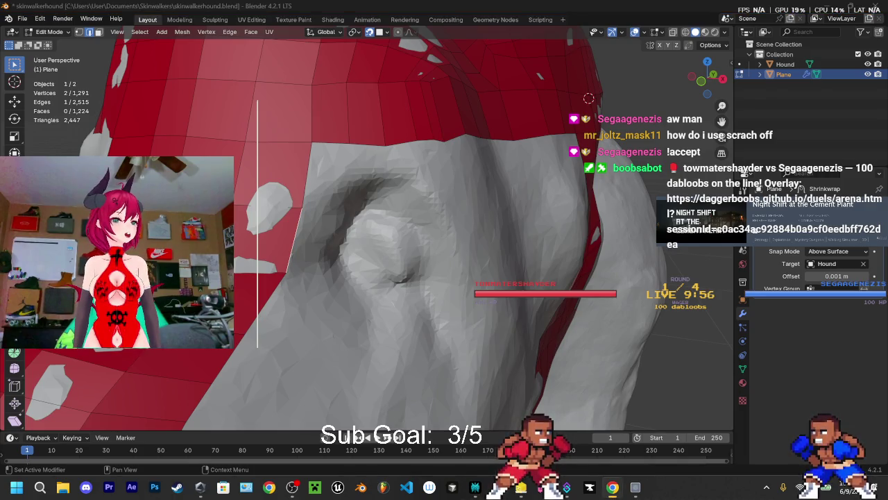
Maximize the Duel Arena Overlay window, log in, then close it
left_click_drag(547, 121, 358, 42)
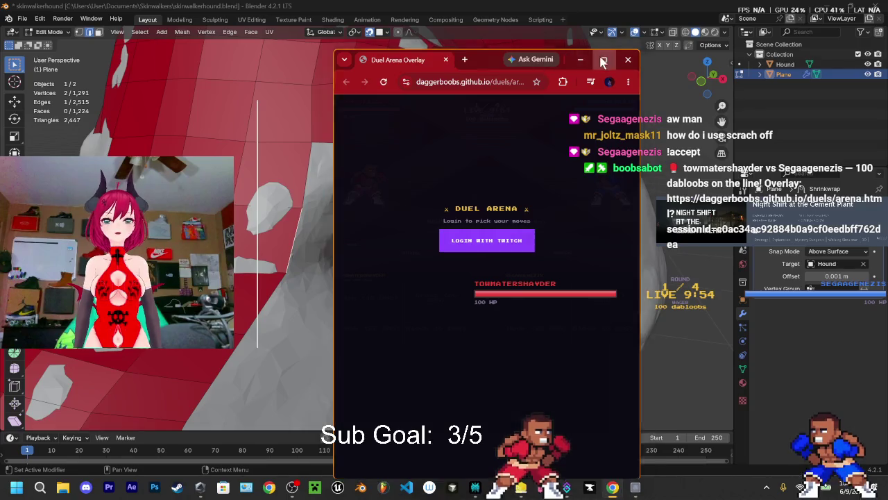
left_click(601, 60)
left_click(413, 272)
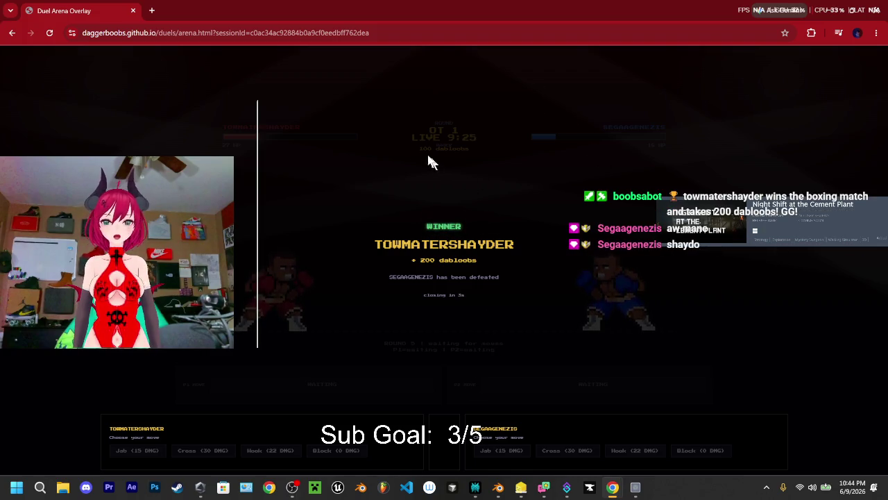
left_click(135, 13)
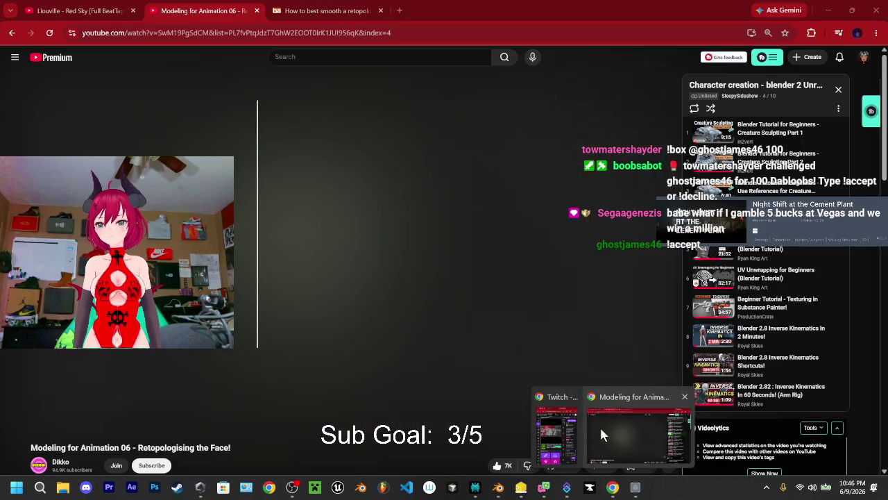
Play the tutorial from the 8:00 Blocking the Initial Loops chapter, pausing at 9:00
mouse_move(612, 487)
left_click(600, 425)
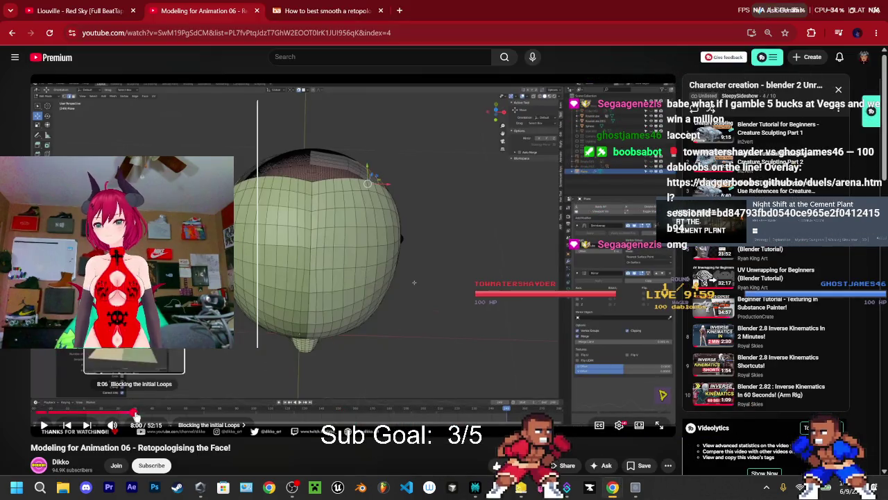
left_click(127, 414)
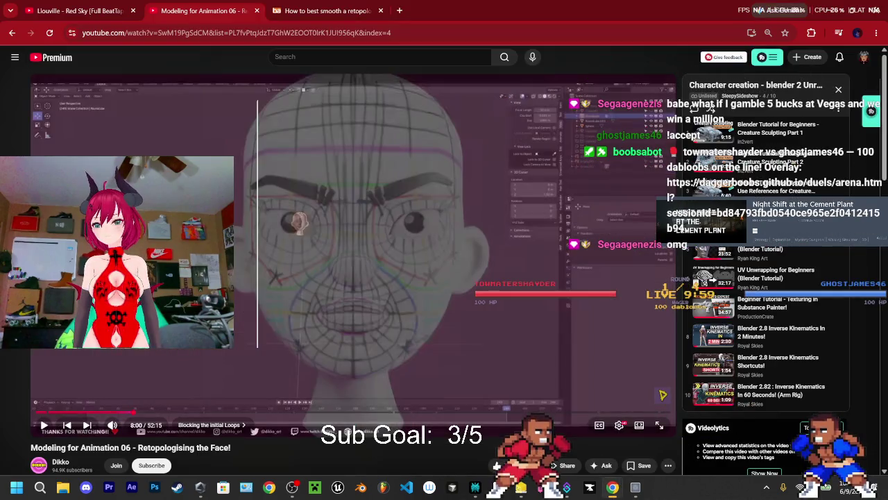
key("space")
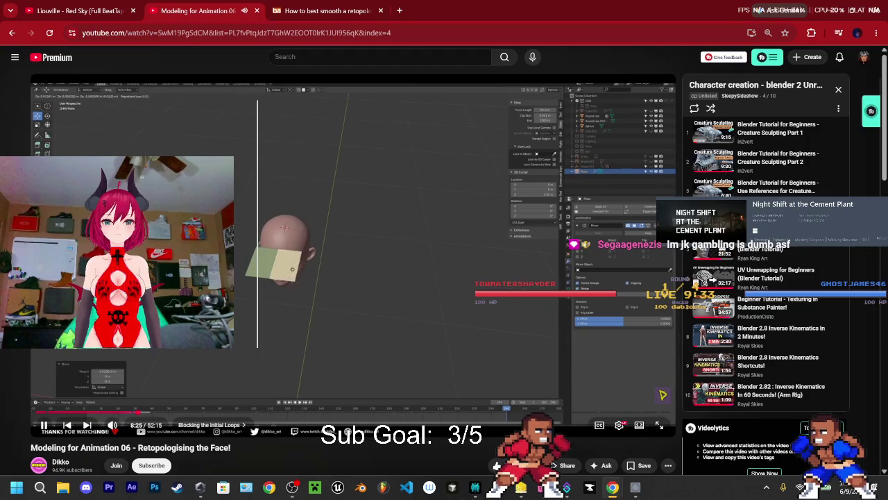
key("space")
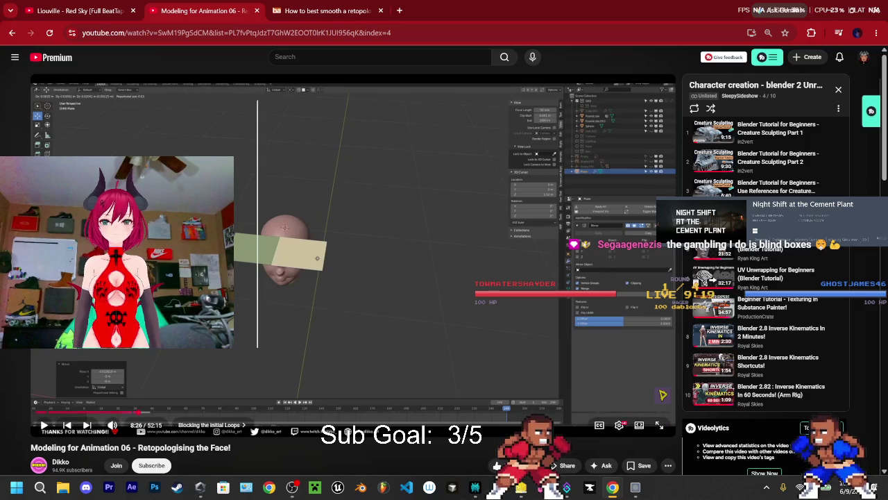
left_click(345, 246)
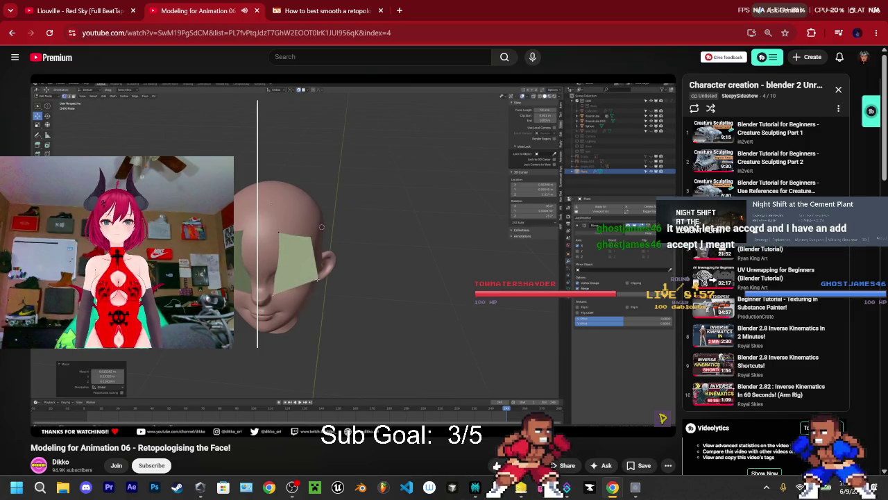
left_click(333, 256)
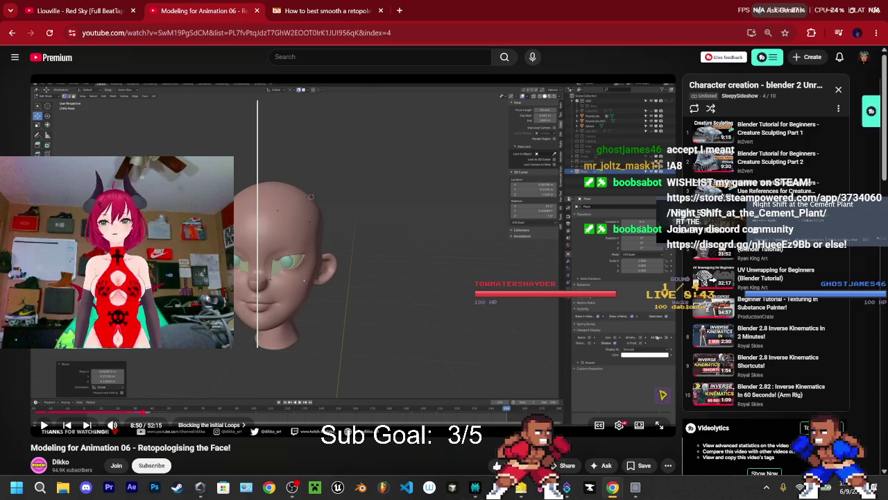
left_click(237, 367)
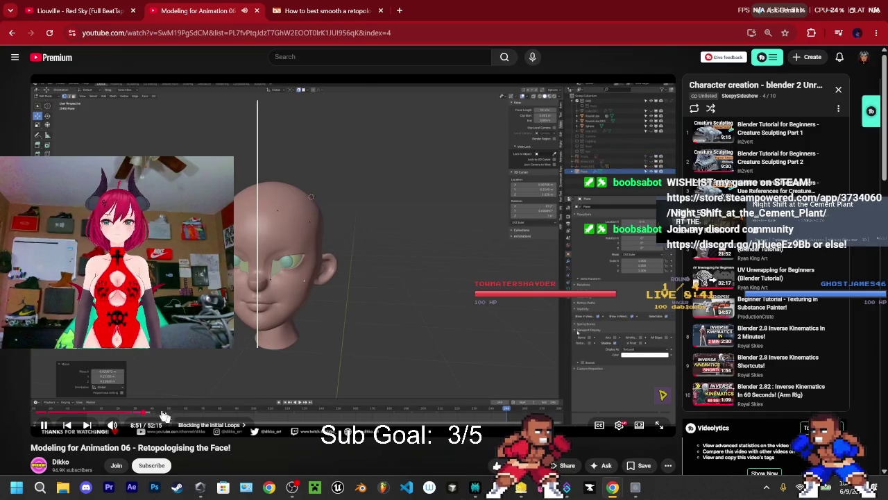
key("Left")
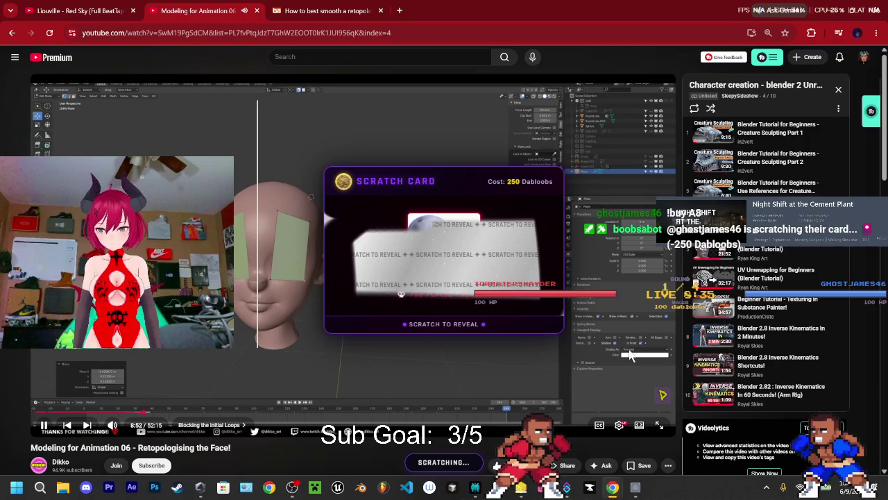
left_click(591, 381)
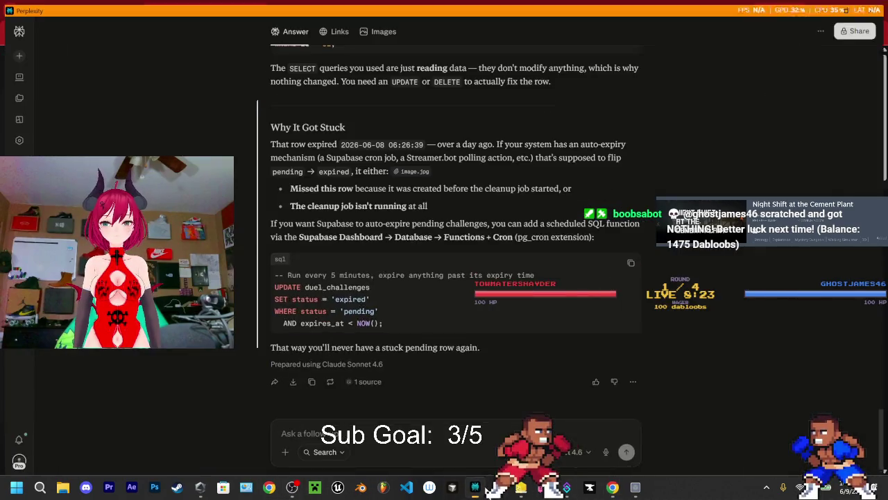
left_click(474, 487)
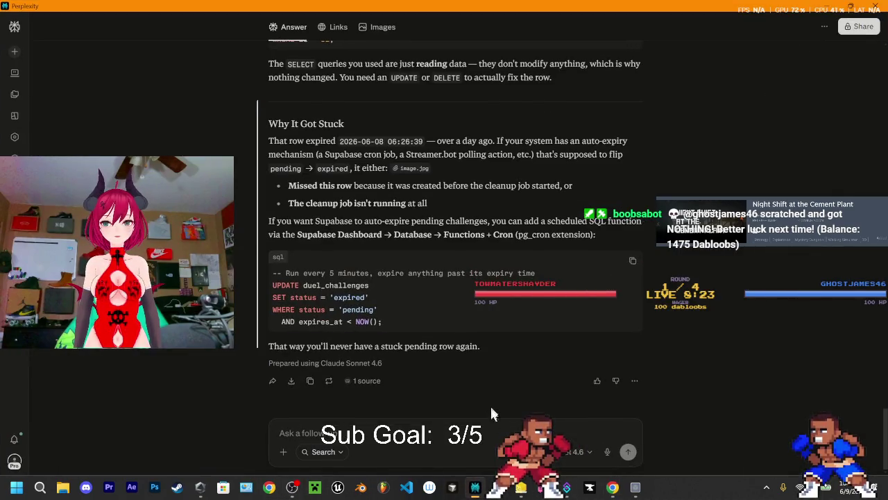
Frame the hound's head in Blender and hide the Hound model
key("alt+Tab")
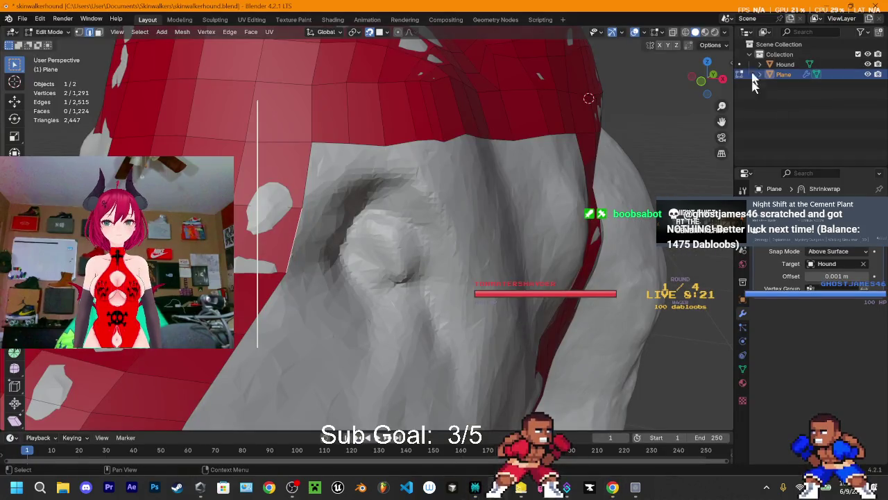
scroll(687, 111, "down", 4)
middle_click_drag(687, 111, 708, 104)
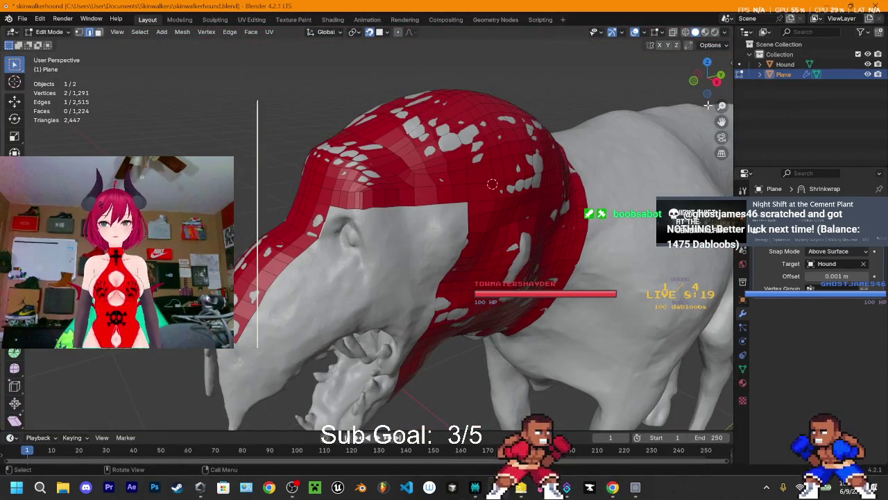
scroll(524, 187, "up", 3)
mouse_move(531, 192)
middle_mouse_down()
mouse_move(531, 159)
mouse_move(524, 173)
middle_mouse_up()
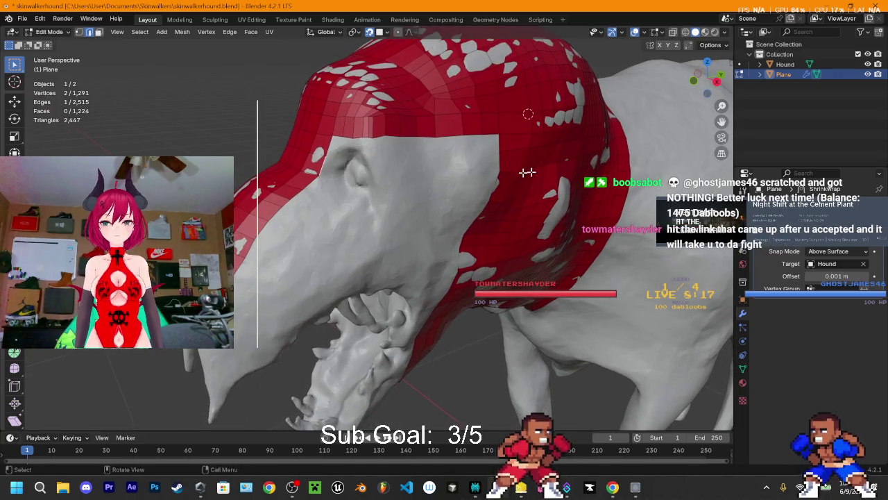
left_click(868, 63)
left_click(867, 64)
left_click(867, 64)
mouse_move(514, 174)
middle_mouse_down()
mouse_move(491, 178)
mouse_move(590, 164)
mouse_move(301, 139)
mouse_move(455, 210)
mouse_move(446, 200)
mouse_move(442, 236)
mouse_move(340, 93)
mouse_move(387, 209)
mouse_move(410, 184)
mouse_move(416, 192)
mouse_move(405, 165)
mouse_move(407, 202)
mouse_move(446, 206)
mouse_move(424, 204)
mouse_move(432, 200)
middle_mouse_up()
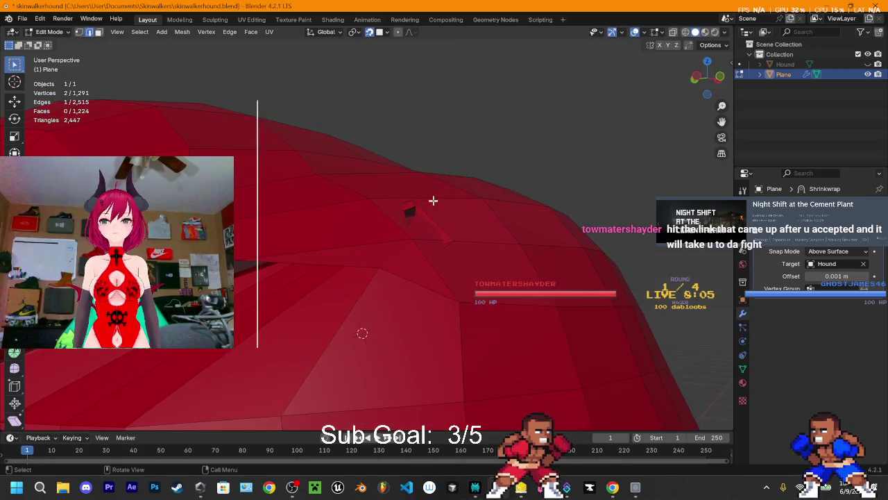
Delete the first stray face on the red plane
key("alt+a")
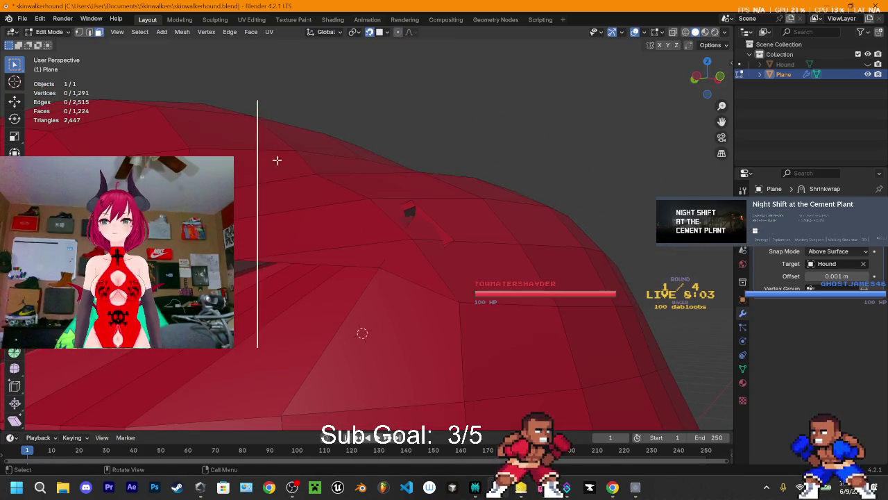
left_click(417, 219)
mouse_move(452, 198)
middle_mouse_down()
mouse_move(247, 268)
mouse_move(448, 150)
mouse_move(439, 190)
middle_mouse_up()
key("g")
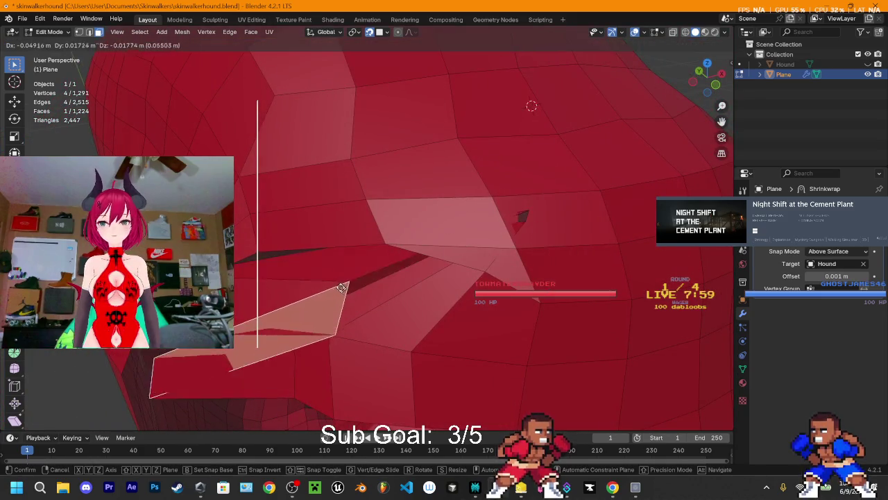
right_click(404, 279)
key("x")
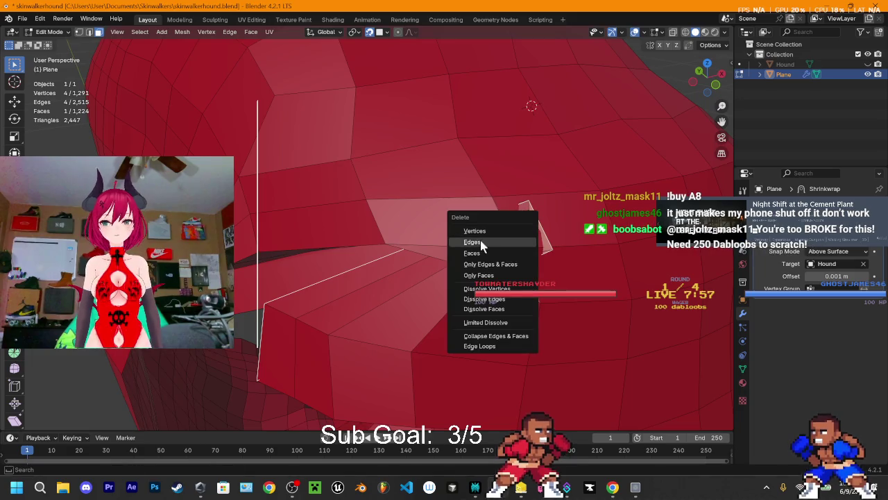
left_click(472, 253)
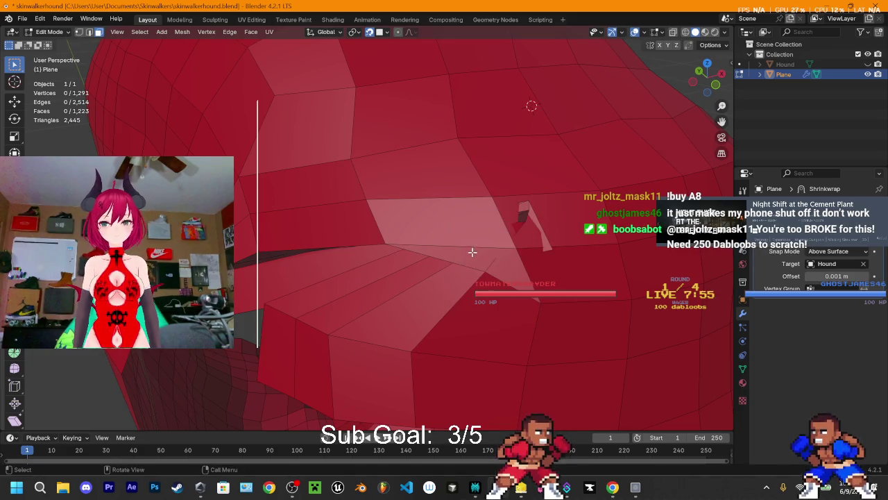
Delete the next stray face and the thin sliver faces
left_click(532, 215)
key("x")
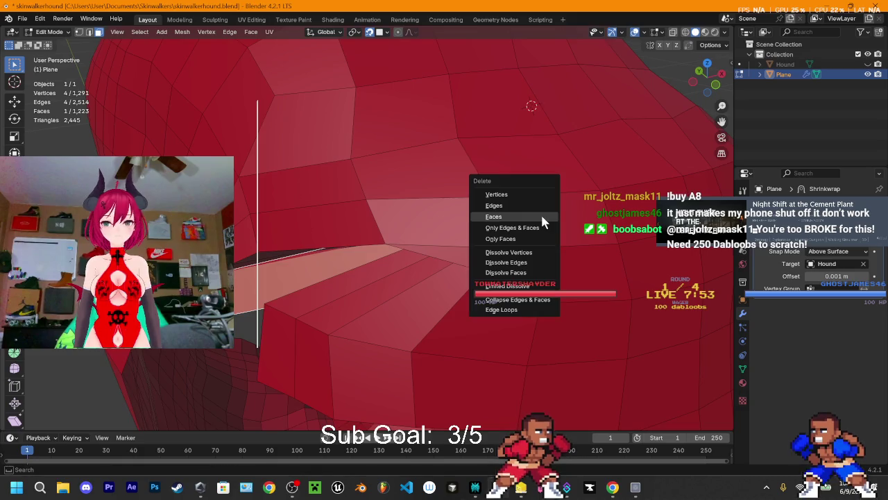
left_click(540, 214)
mouse_move(541, 214)
middle_mouse_down()
mouse_move(469, 183)
mouse_move(437, 191)
middle_mouse_up()
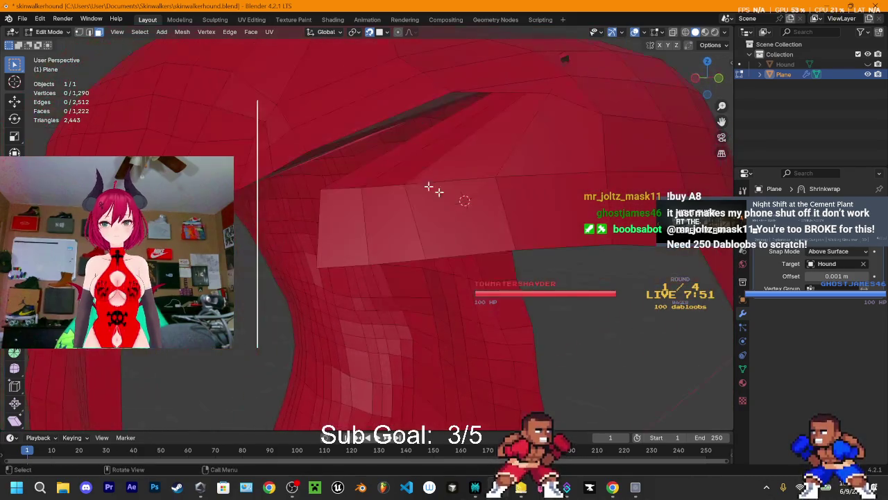
left_click(409, 118)
key("x")
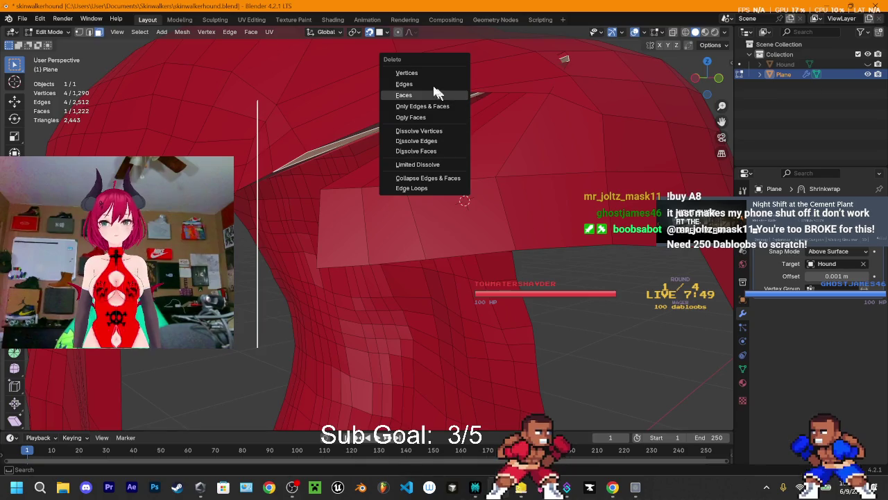
left_click(421, 94)
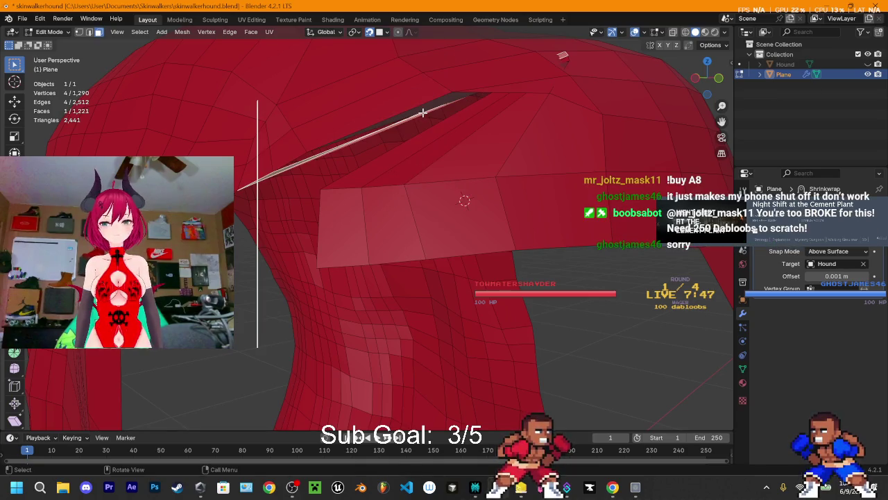
key("x")
left_click(423, 113)
Delete another sliver face and a stray face near the hole
left_click(421, 109)
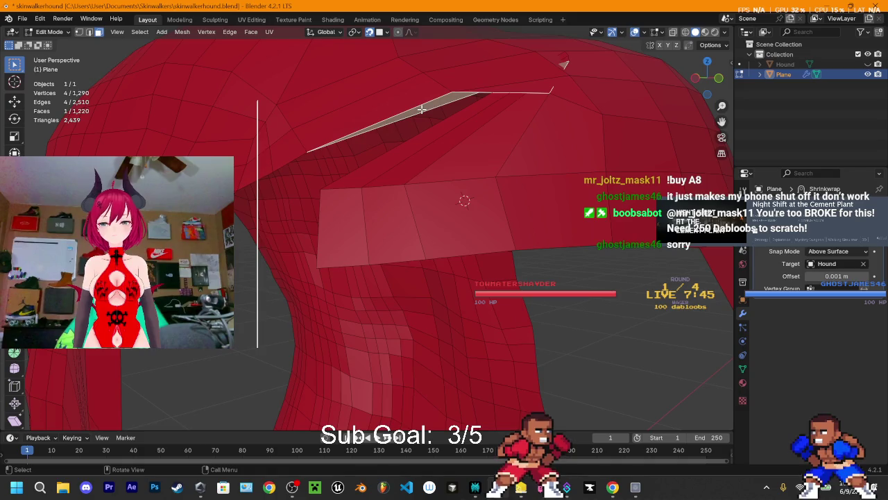
key("x")
left_click(421, 111)
mouse_move(456, 124)
middle_mouse_down()
mouse_move(446, 165)
mouse_move(478, 221)
middle_mouse_up()
left_click(479, 223)
key("x")
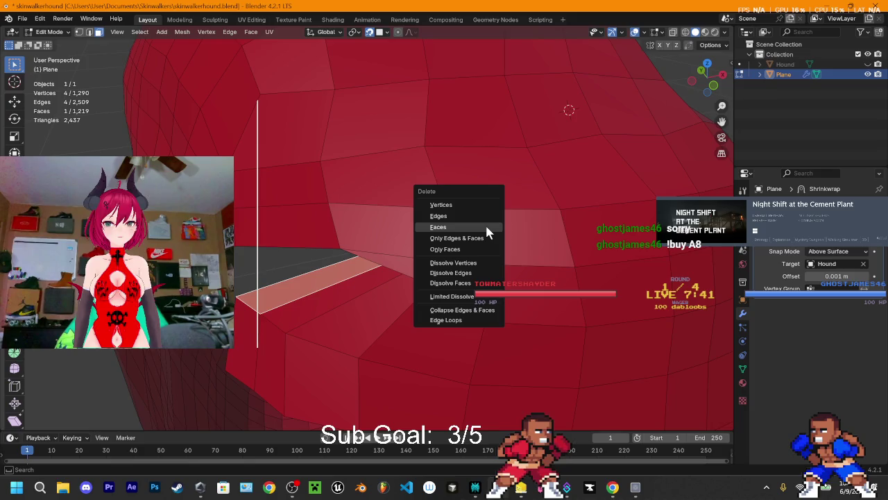
left_click(485, 222)
Delete the two faces at the hole's edge, leaving 1,216 faces
left_click(472, 234)
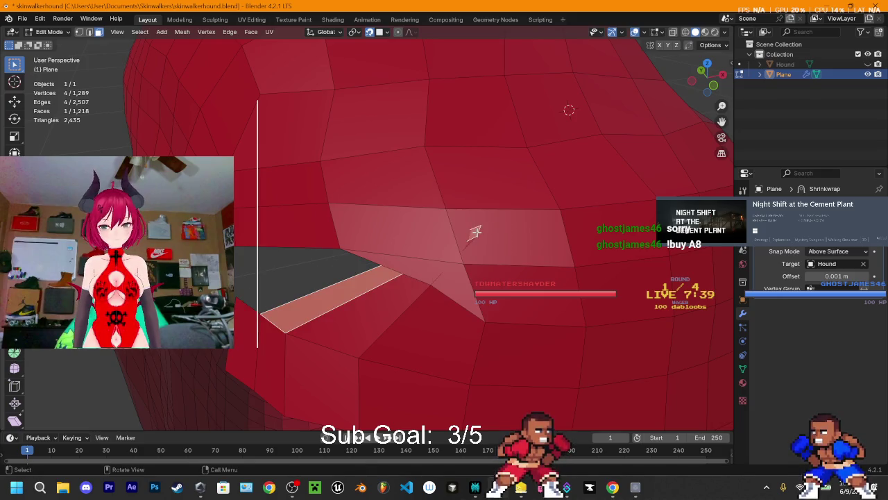
key("x")
left_click(477, 231)
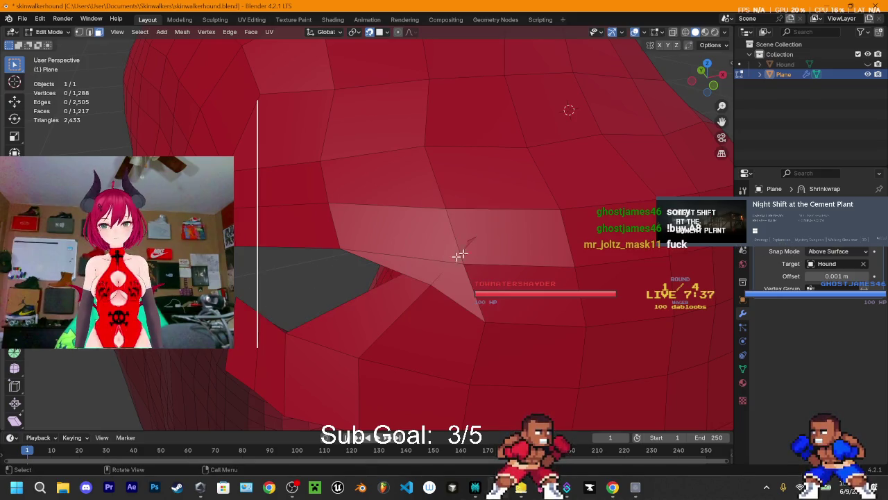
left_click(383, 304)
key("x")
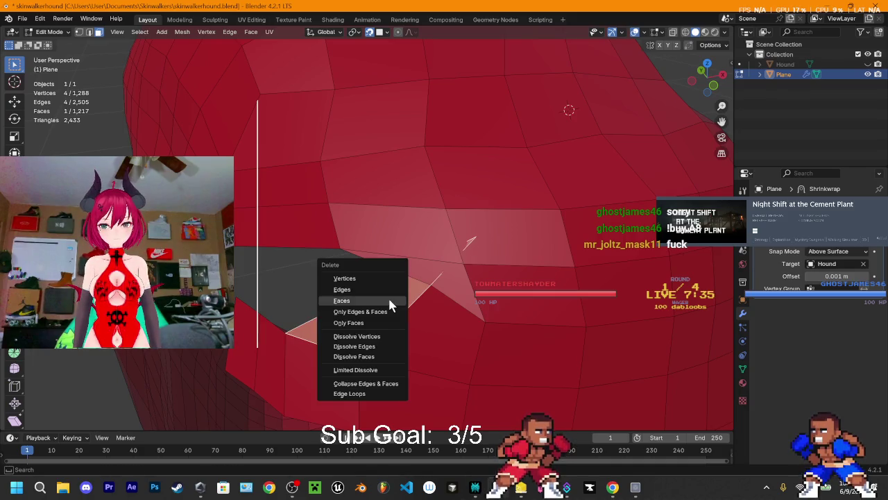
left_click(373, 306)
mouse_move(434, 297)
middle_mouse_down()
mouse_move(343, 216)
mouse_move(317, 222)
mouse_move(283, 179)
mouse_move(464, 258)
mouse_move(452, 335)
mouse_move(368, 298)
mouse_move(398, 331)
mouse_move(357, 206)
mouse_move(357, 259)
mouse_move(489, 233)
mouse_move(401, 249)
mouse_move(329, 190)
mouse_move(412, 206)
mouse_move(361, 181)
mouse_move(452, 248)
mouse_move(583, 280)
mouse_move(565, 301)
mouse_move(512, 250)
mouse_move(502, 256)
mouse_move(483, 152)
middle_mouse_up()
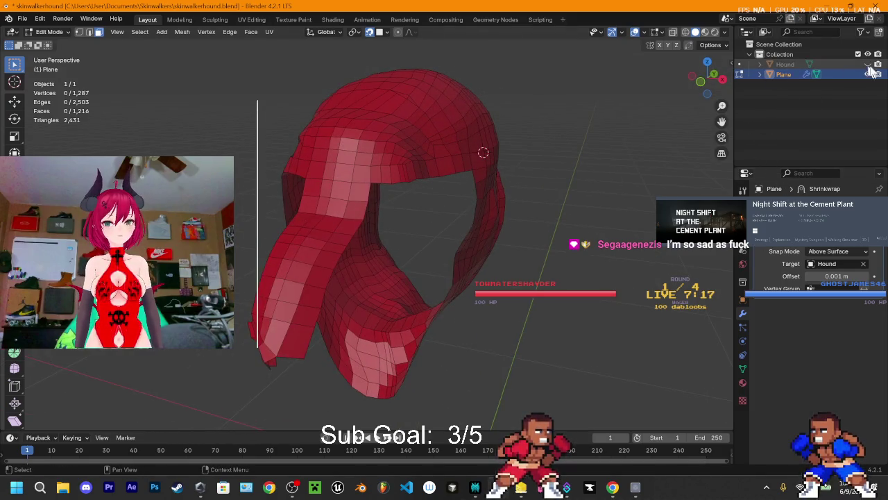
Unhide the Hound, then orbit and zoom onto its head to check the red plane's fit
left_click(867, 64)
middle_click_drag(555, 153, 614, 141)
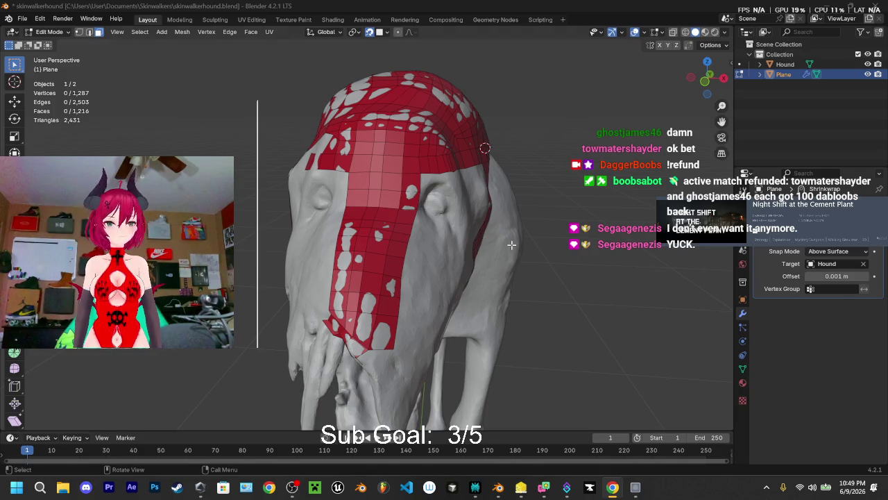
middle_click_drag(506, 201, 480, 213)
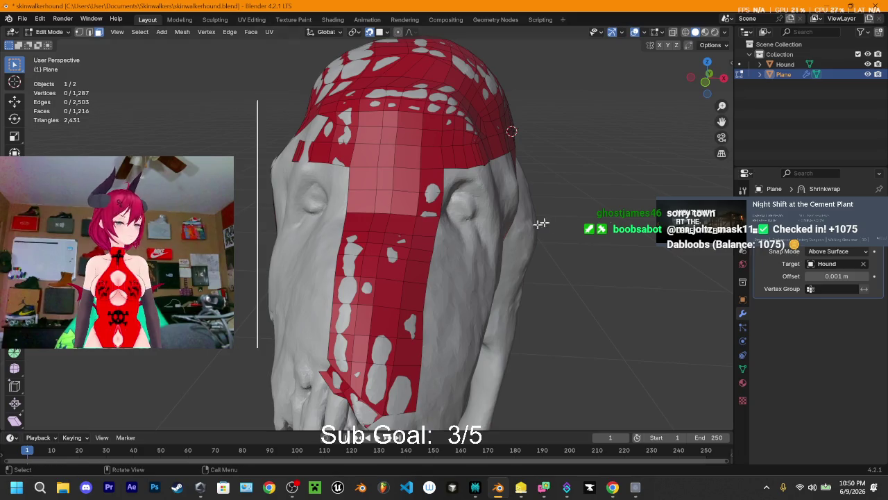
mouse_move(492, 263)
middle_mouse_down()
mouse_move(503, 241)
mouse_move(416, 229)
mouse_move(434, 191)
mouse_move(377, 254)
middle_mouse_up()
scroll(377, 254, "up", 2)
scroll(416, 325, "up", 2)
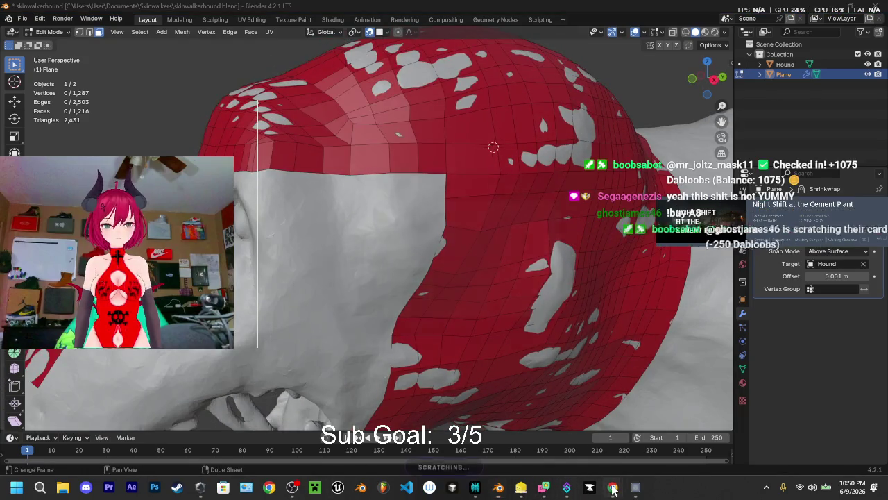
Resume the retopology tutorial in Chrome, skip ahead to 9:50, then return to Blender
left_click(608, 412)
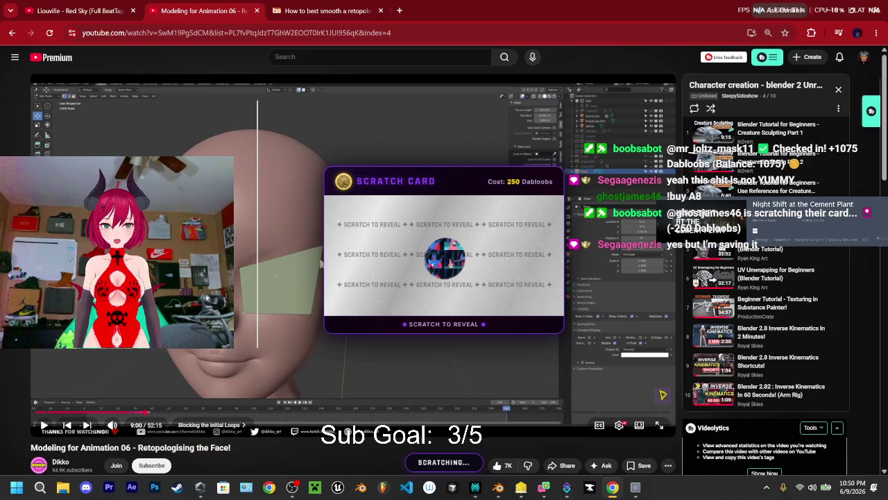
left_click(270, 332)
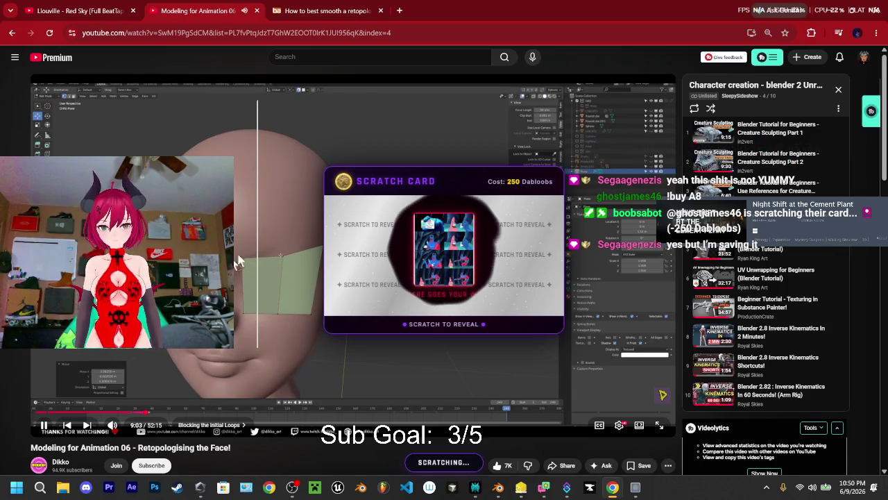
scroll(185, 351, "down", 1)
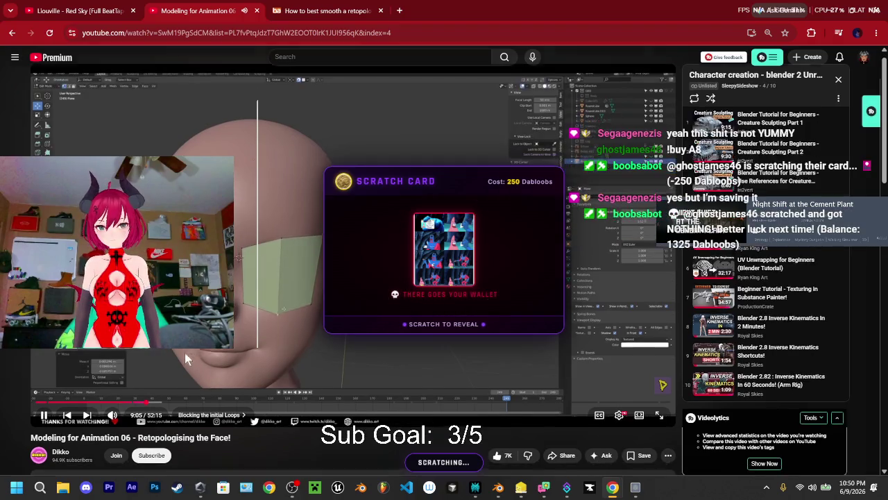
key("Right")
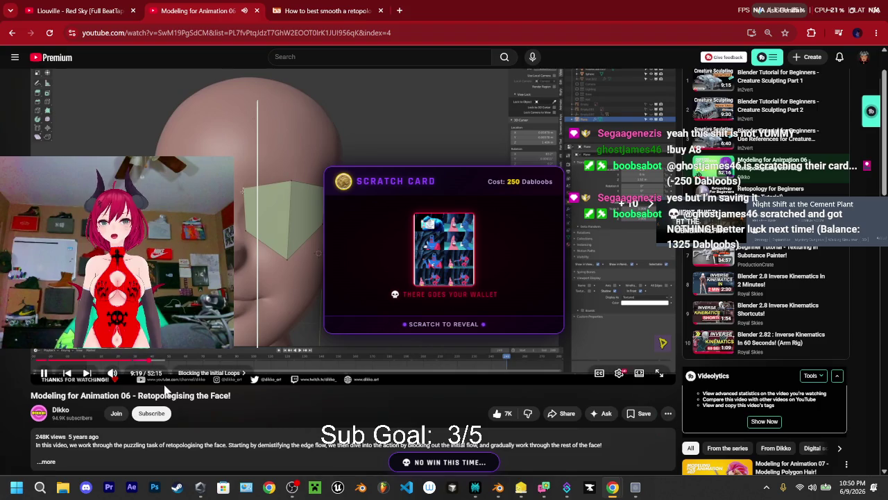
key("Right")
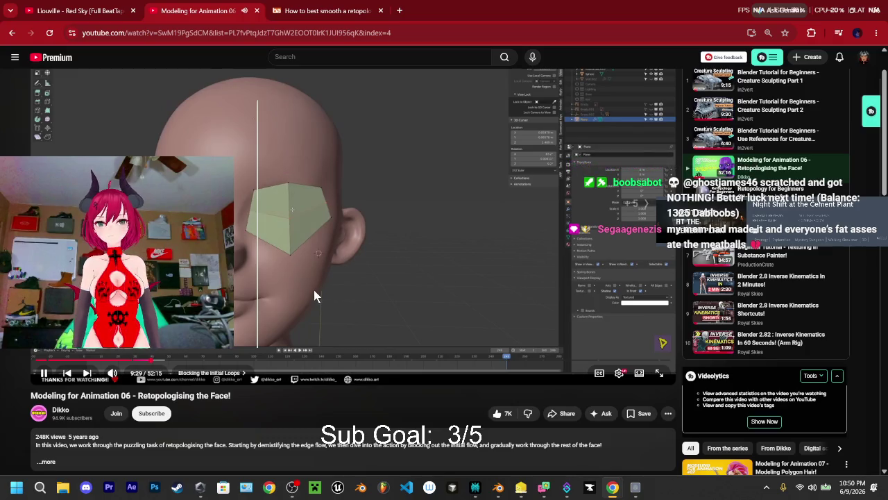
key("Right")
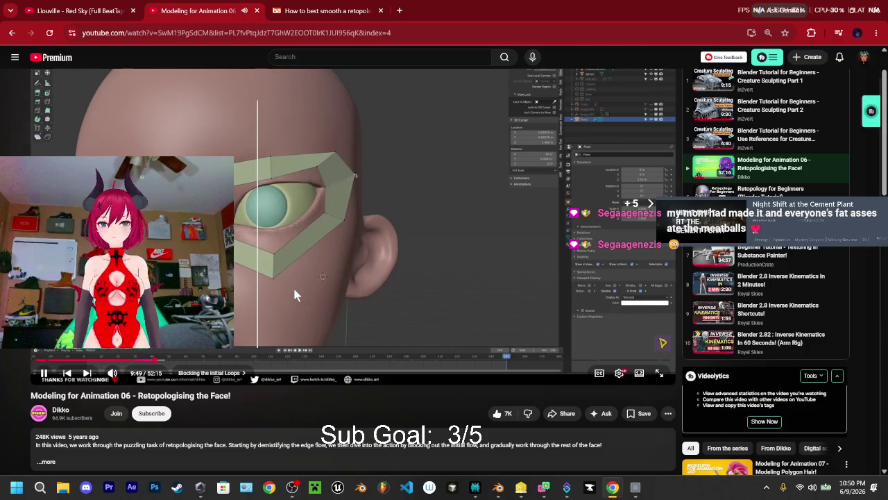
left_click(285, 283)
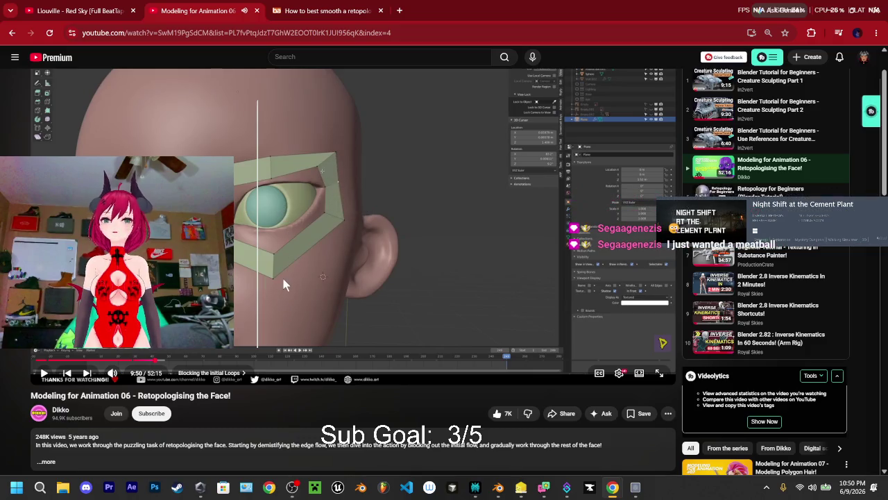
left_click(287, 273)
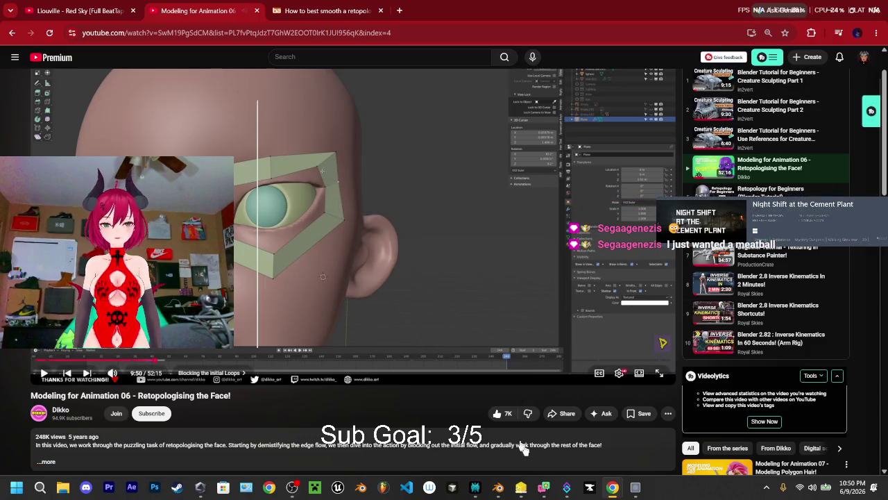
mouse_move(521, 488)
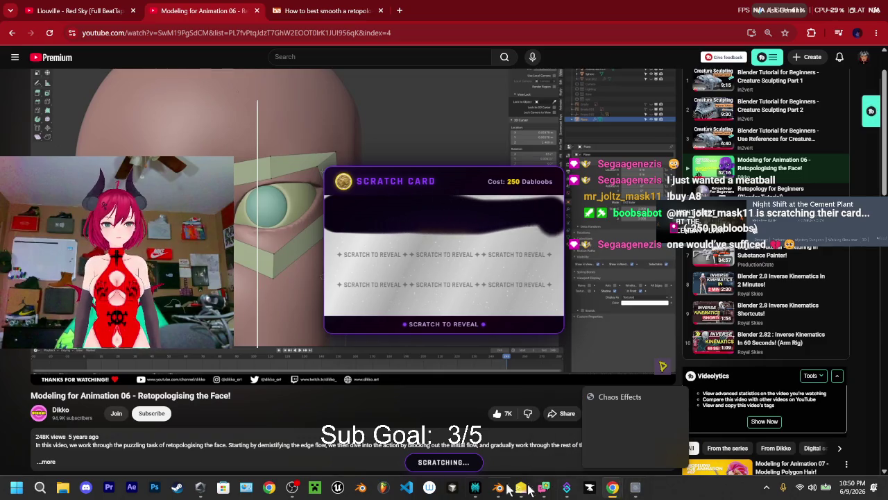
left_click(497, 490)
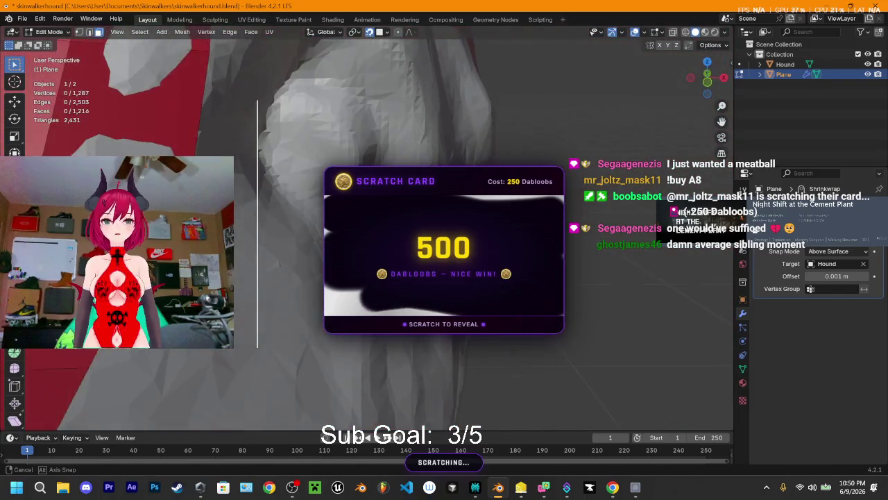
Select a face of the red plane and move it to a new position
middle_click_drag(416, 229, 451, 208)
left_click(421, 108)
middle_click_drag(421, 109, 394, 146)
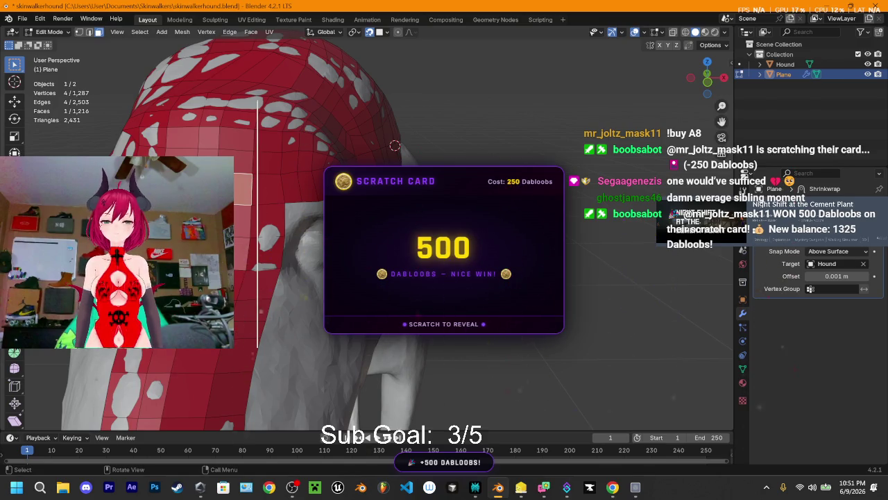
key("g")
left_click(241, 193)
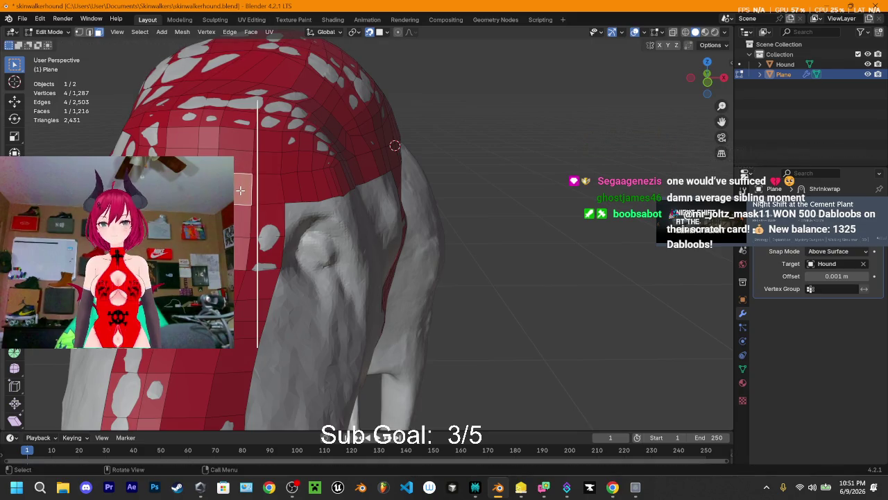
Duplicate the selected face and place the copy beside the ear
key("shift+d")
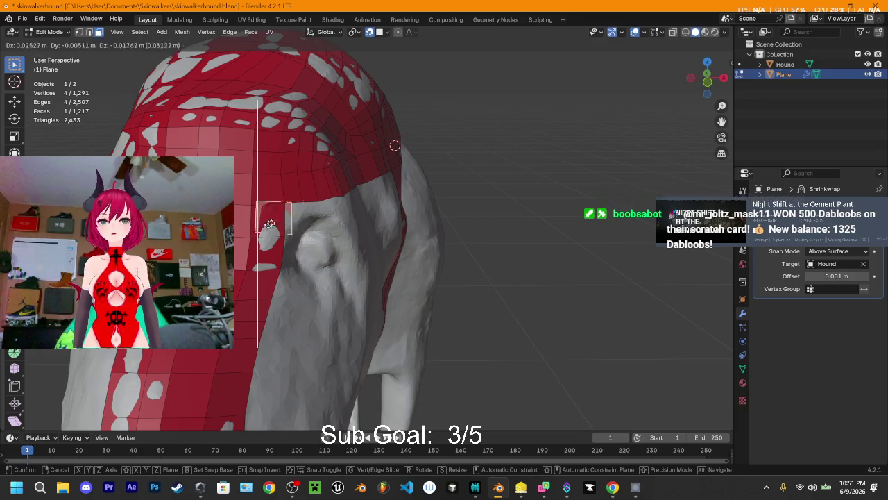
left_click(318, 254)
middle_click_drag(318, 254, 366, 207)
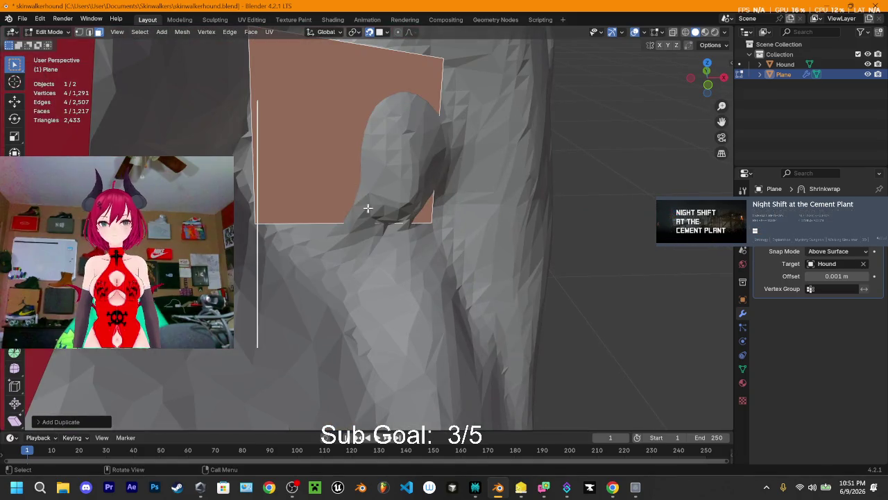
scroll(388, 186, "down", 3)
Slide the copied face along Y and scale it up over the ear
key("g")
key("y")
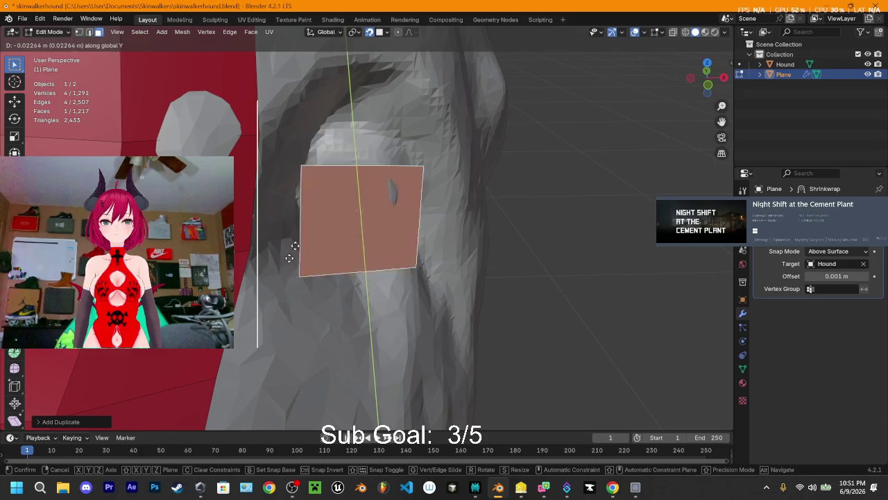
left_click(404, 195)
mouse_move(383, 198)
middle_mouse_down()
mouse_move(388, 184)
mouse_move(335, 184)
middle_mouse_up()
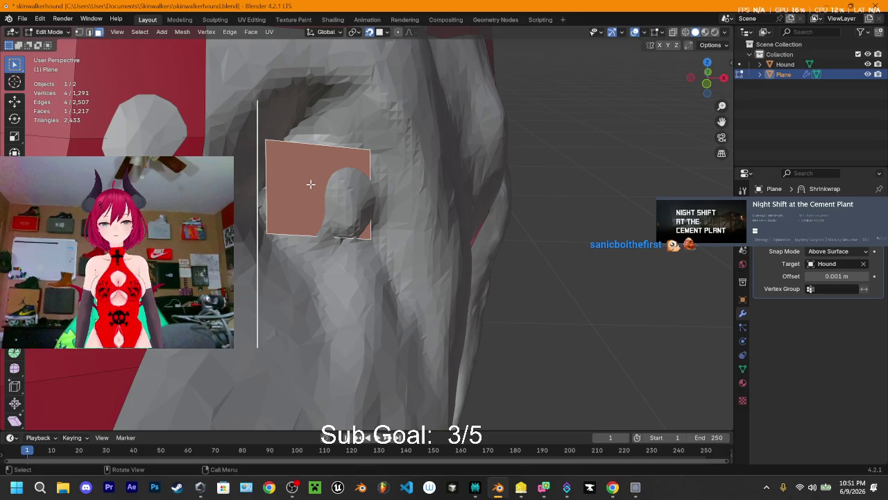
key("s")
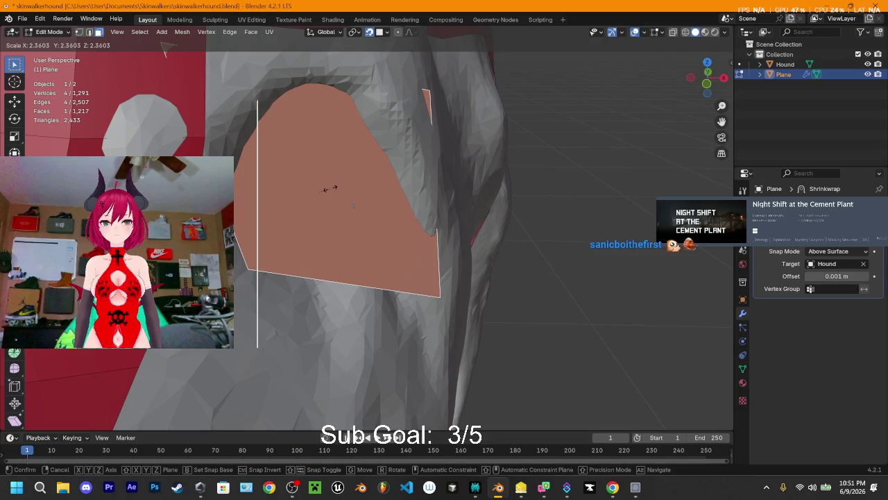
left_click(330, 188)
mouse_move(481, 207)
middle_mouse_down()
mouse_move(442, 234)
mouse_move(466, 222)
mouse_move(436, 200)
mouse_move(521, 250)
mouse_move(496, 224)
middle_mouse_up()
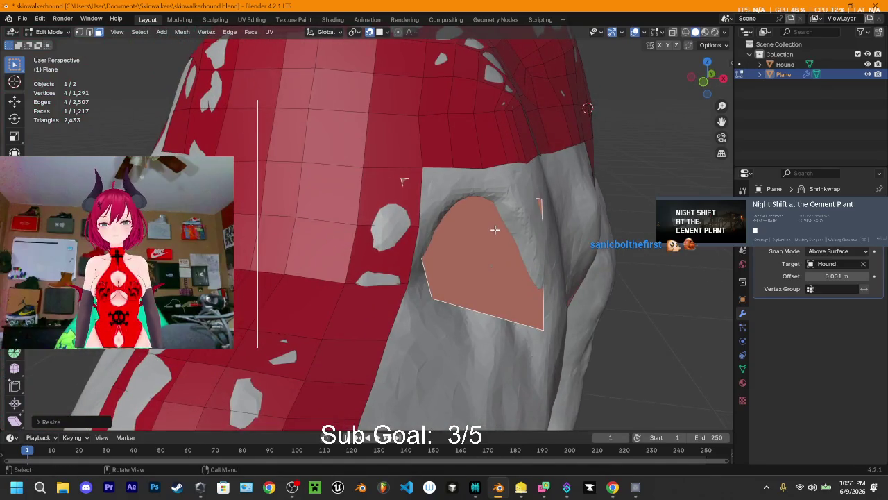
Subdivide the ear face into four, undoing an extra subdivision of one face
right_click(461, 235)
left_click(460, 254)
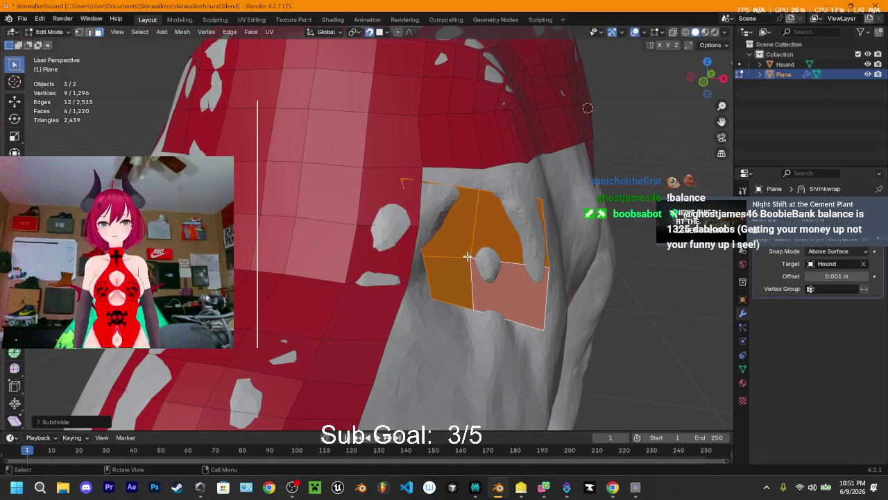
left_click(470, 257)
mouse_move(470, 257)
middle_mouse_down()
mouse_move(474, 233)
mouse_move(458, 225)
mouse_move(464, 238)
mouse_move(482, 241)
middle_mouse_up()
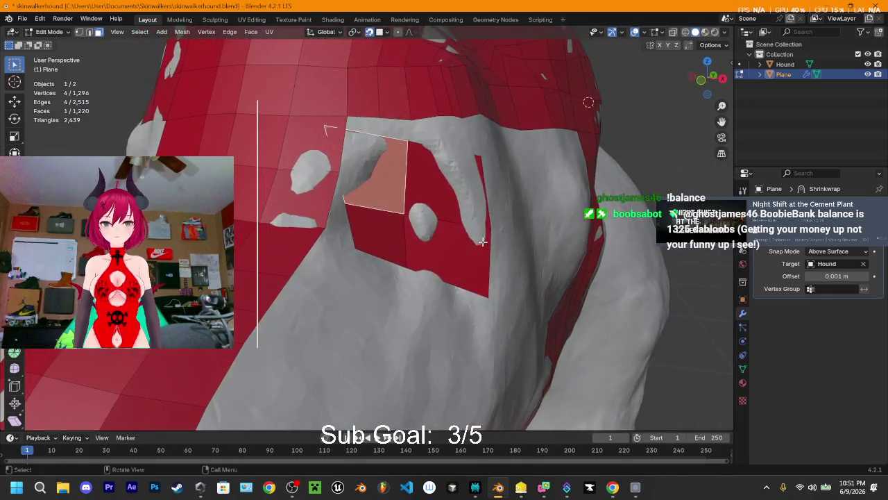
right_click(409, 224)
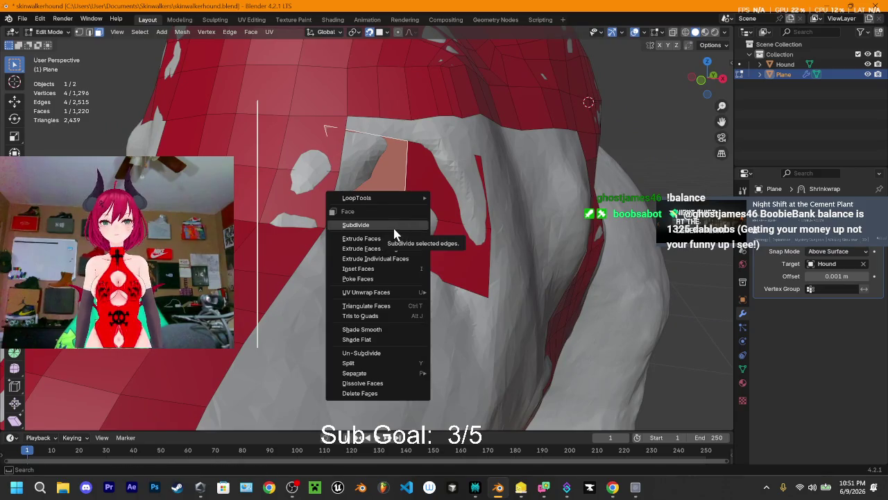
left_click(408, 224)
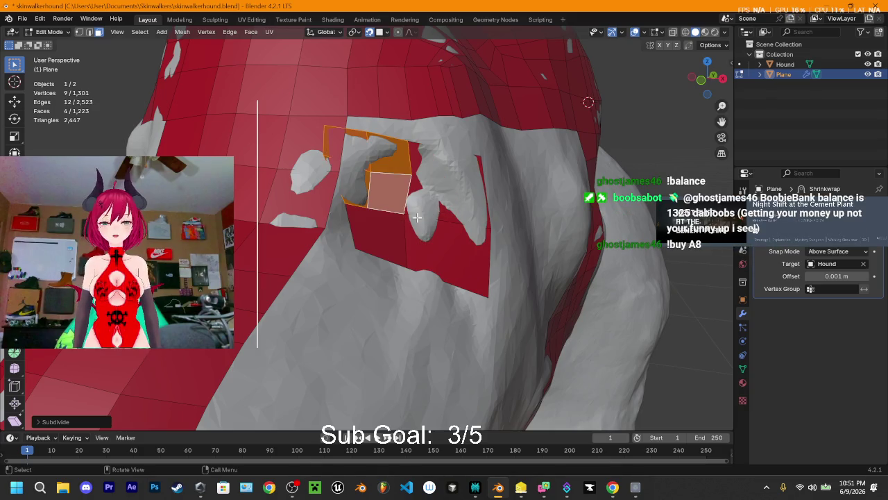
key("ctrl+z")
Reselect the four ear-patch faces, undo a finer subdivision, and bring up the Chrome tutorial
key("a")
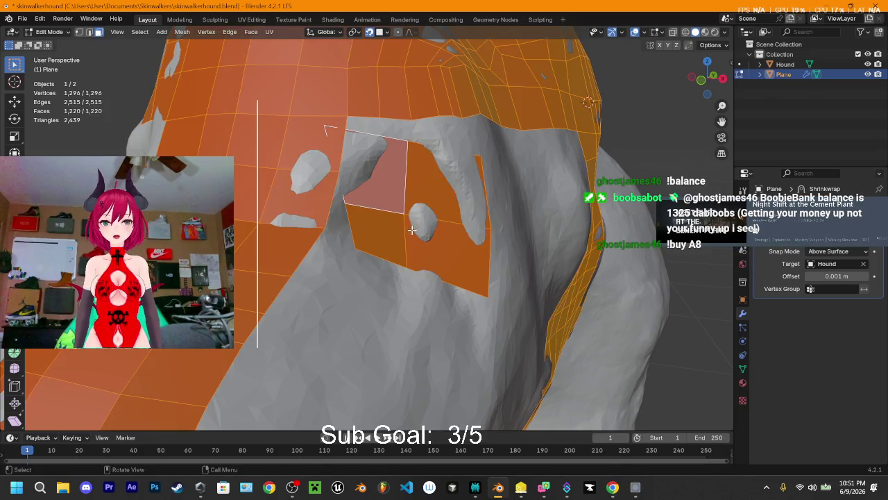
left_click(411, 229)
left_click(410, 224, "shift")
left_click(415, 201, "shift")
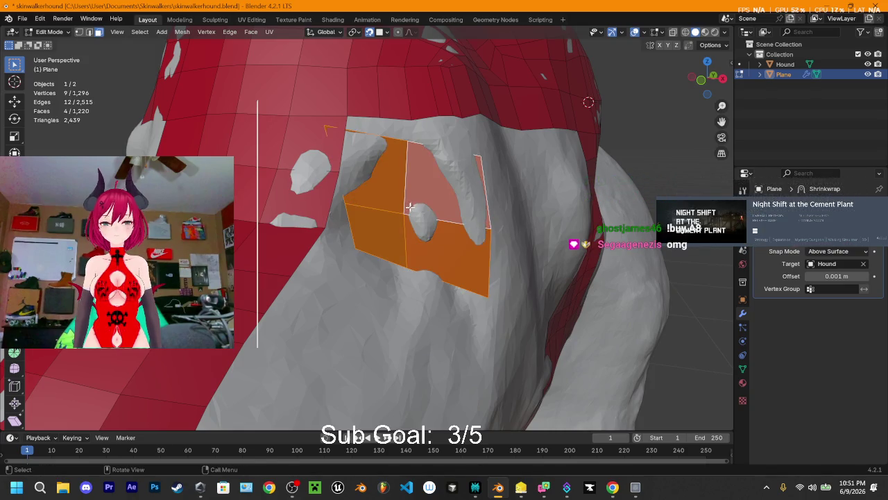
right_click(409, 208)
left_click(396, 214)
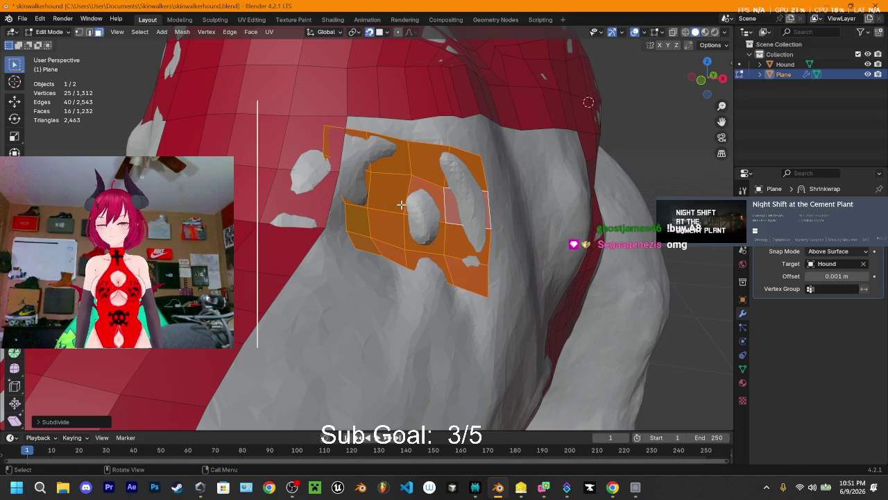
key("ctrl+z")
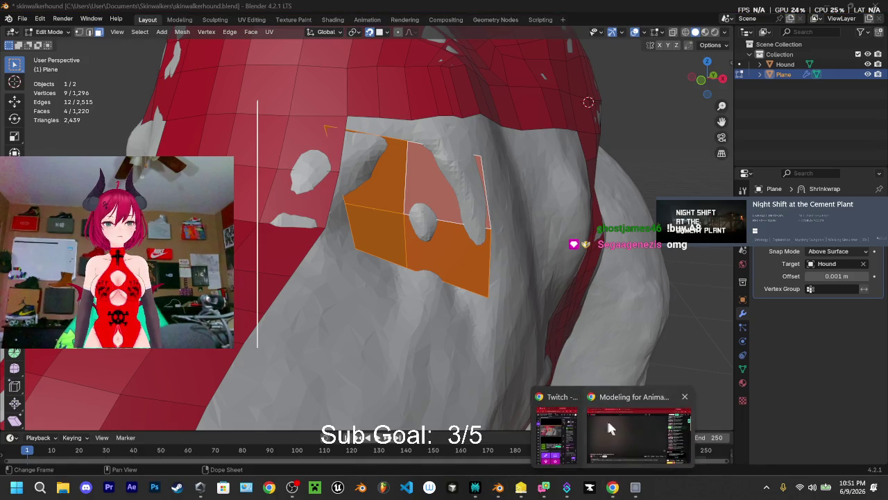
left_click(608, 422)
left_click(335, 273)
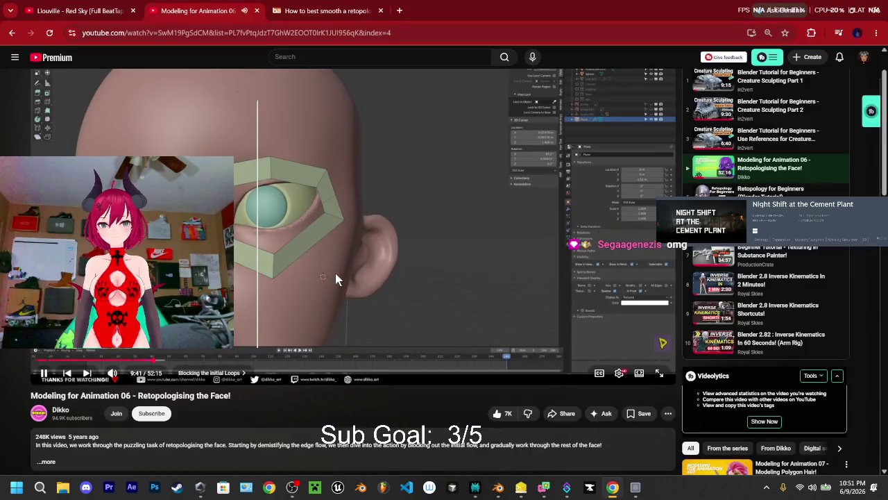
Rewind the tutorial to 9:31, replay and pause it, then return to Blender
key("Left")
key("Left")
key("Left")
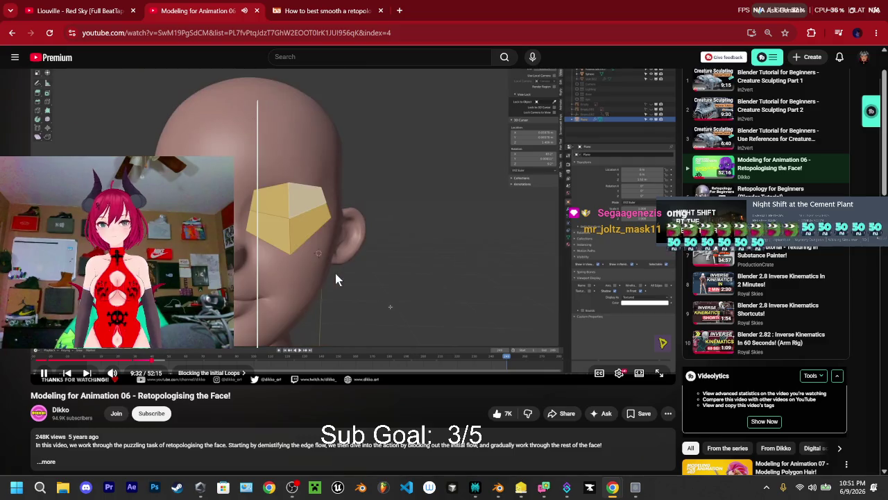
key("Left")
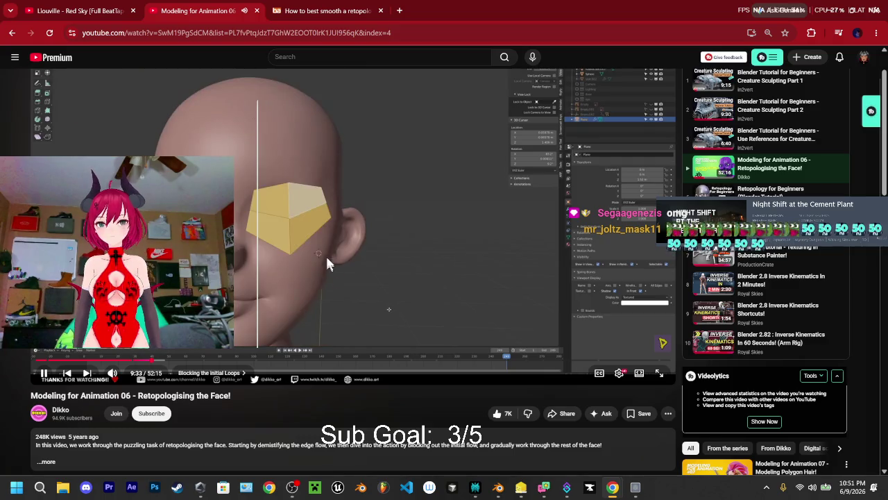
left_click(296, 210)
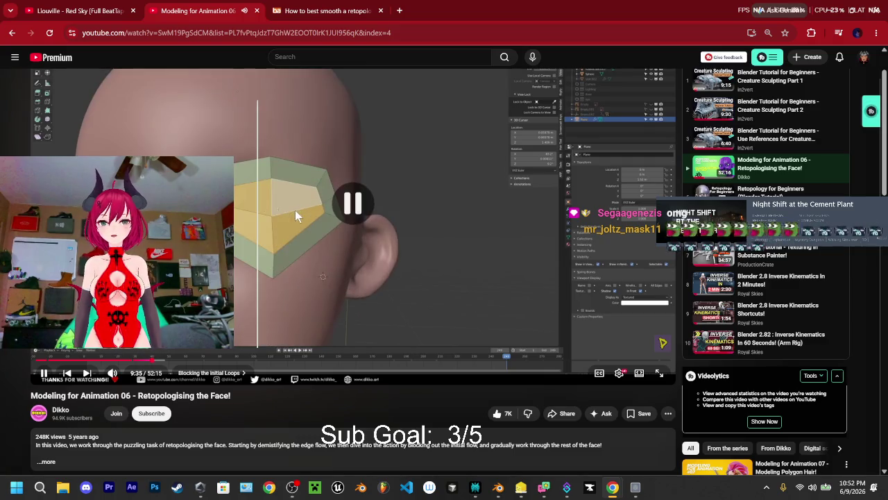
key("Left")
left_click(328, 278)
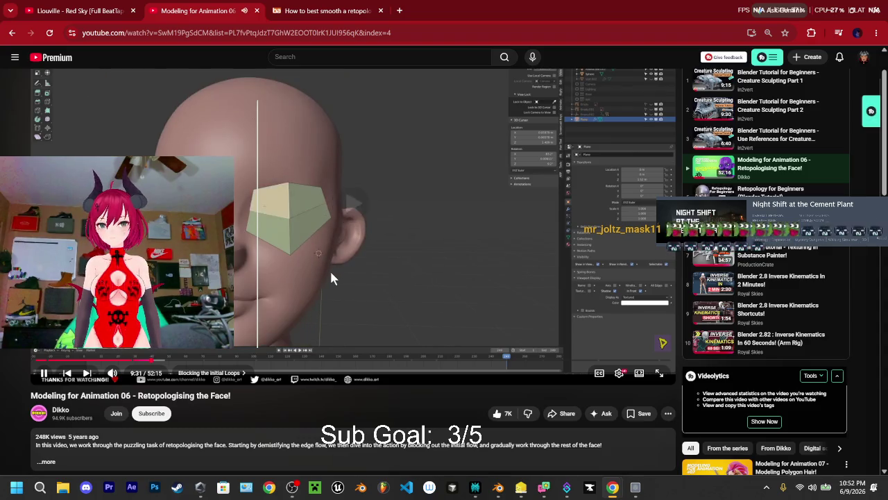
left_click(347, 235)
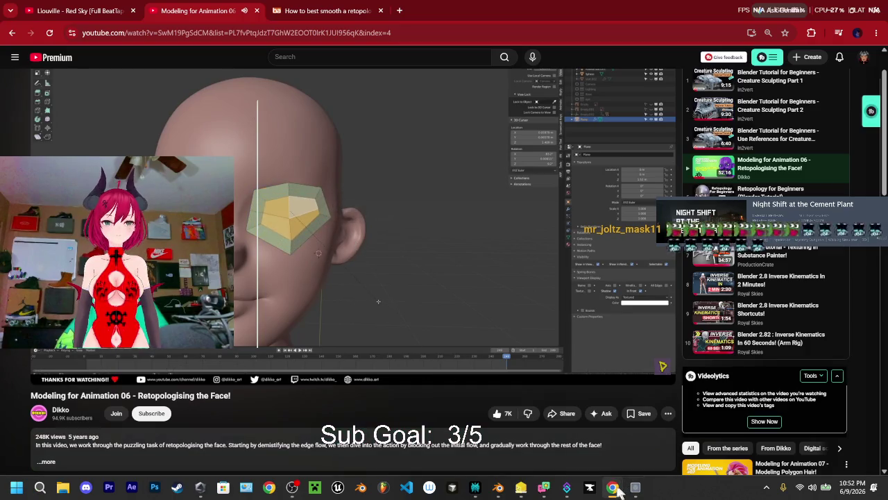
mouse_move(499, 487)
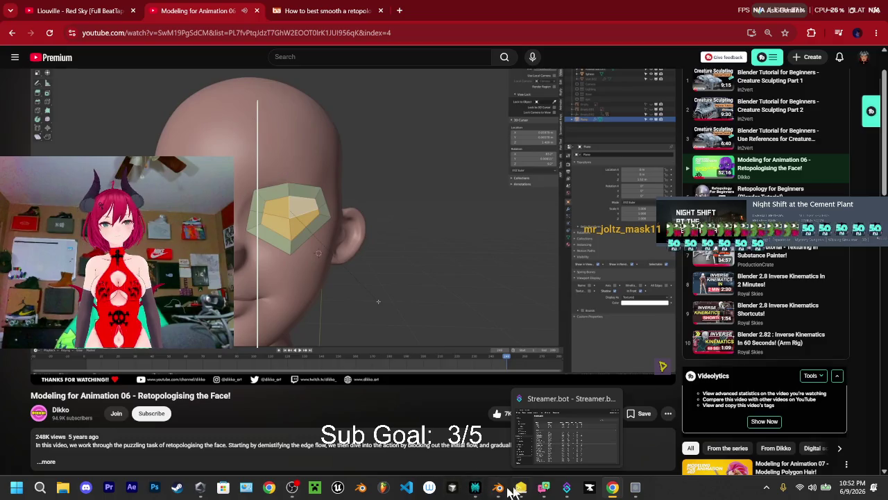
left_click(507, 490)
Inset the four selected ear faces inward, retrying once before confirming
scroll(502, 212, "up", 2)
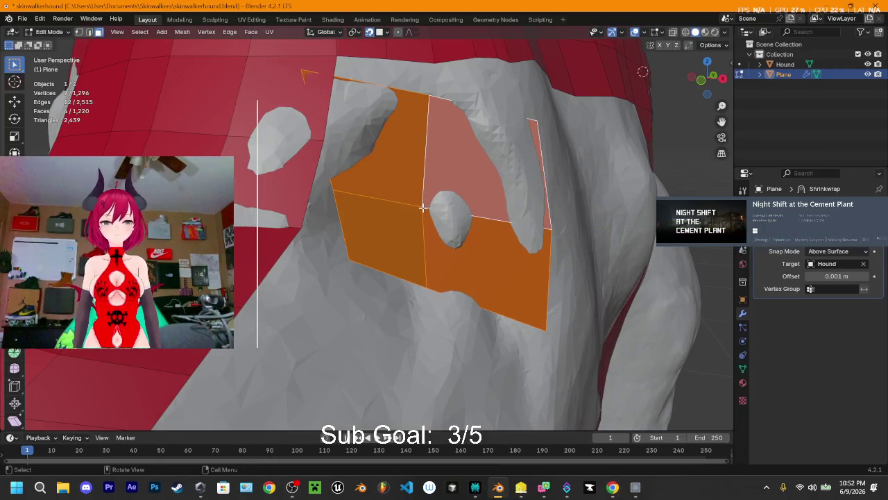
key("i")
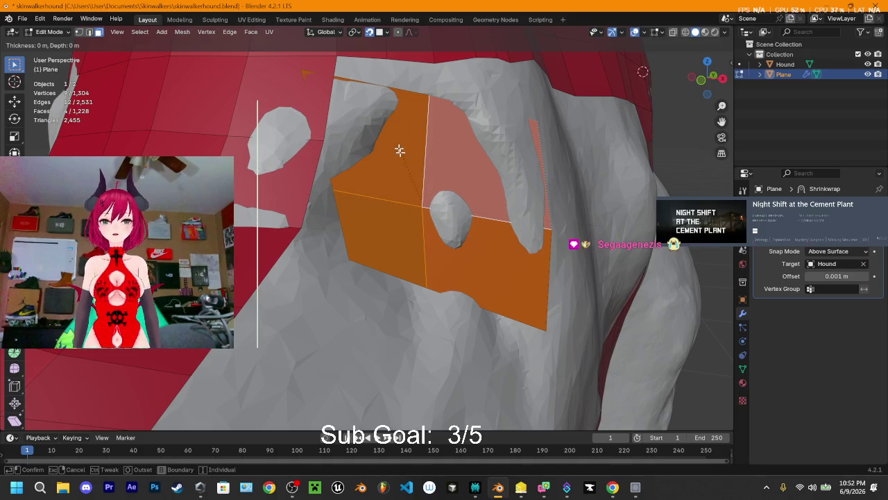
key("Escape")
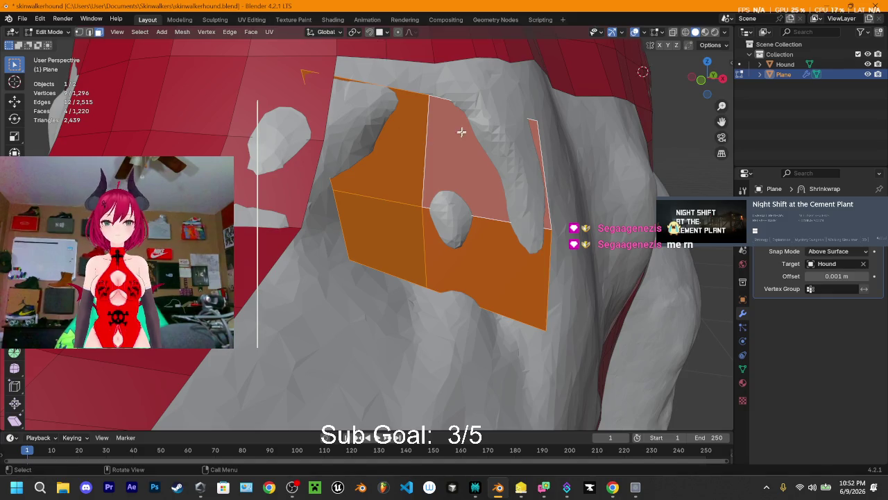
key("i")
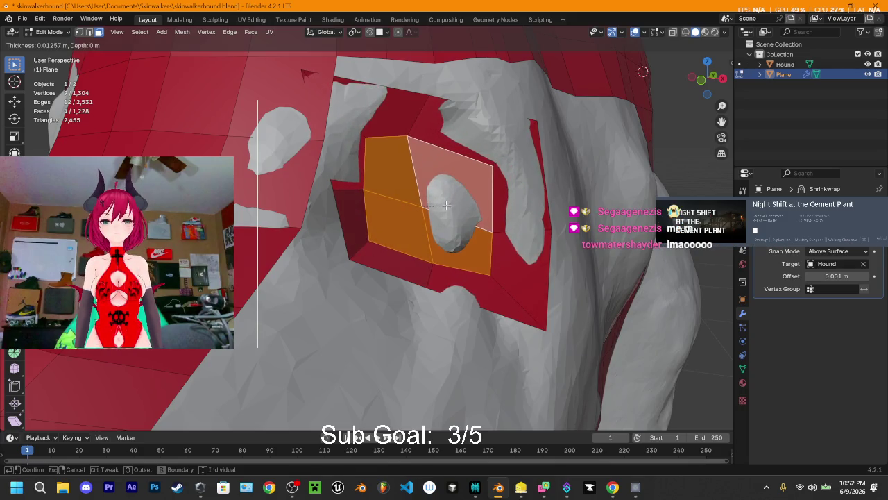
left_click(446, 205)
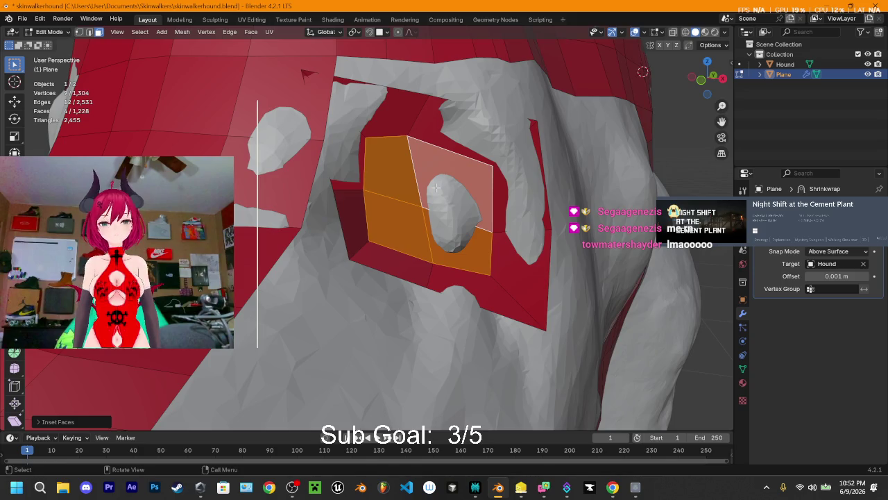
Delete the inner faces to open a hole in the ear frame
key("x")
left_click(428, 192)
mouse_move(455, 190)
middle_mouse_down()
mouse_move(487, 185)
mouse_move(401, 185)
middle_mouse_up()
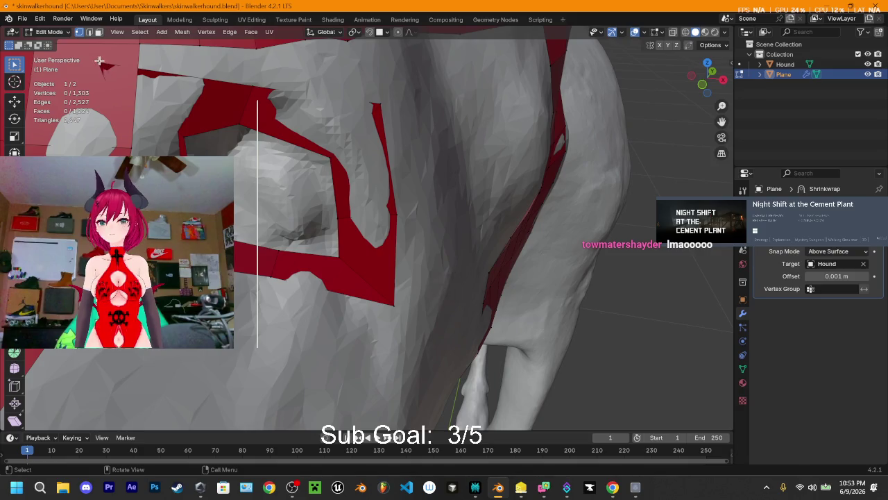
Turn on snapping and move the first frame vertices toward the ear outline
key("g")
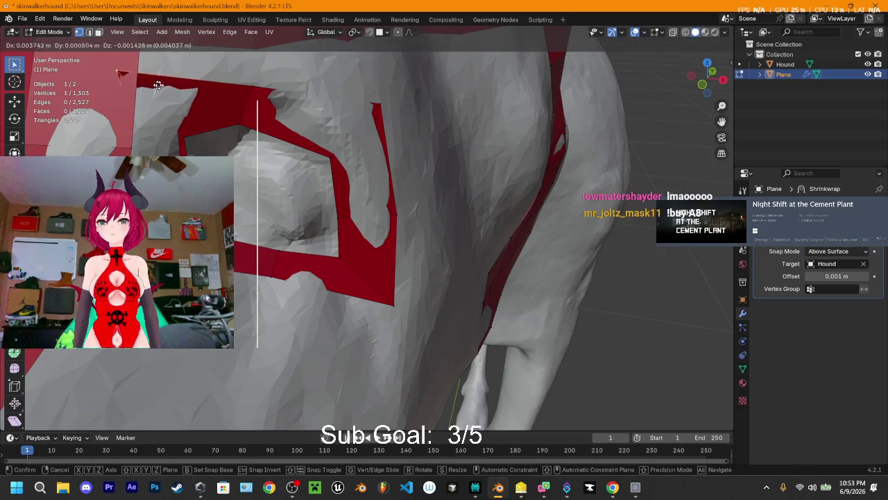
left_click(179, 89)
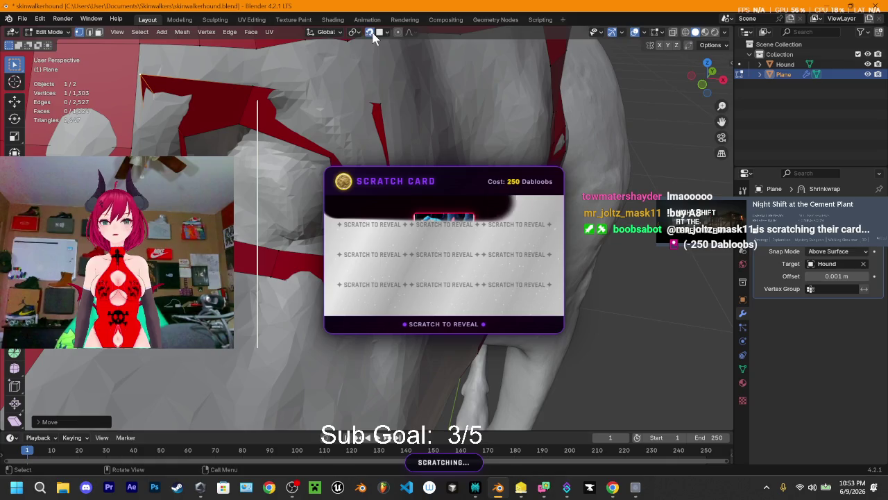
left_click(370, 31)
key("g")
left_click(149, 91)
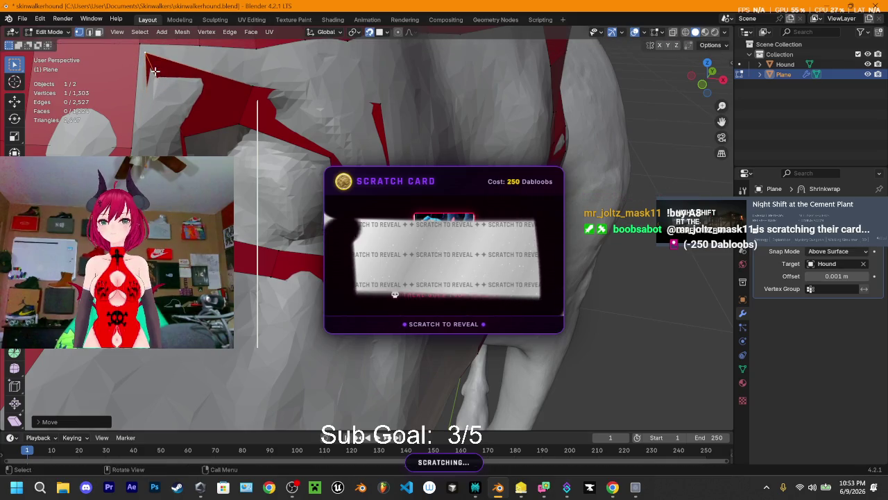
scroll(208, 104, "up", 4)
middle_click_drag(202, 135, 246, 123)
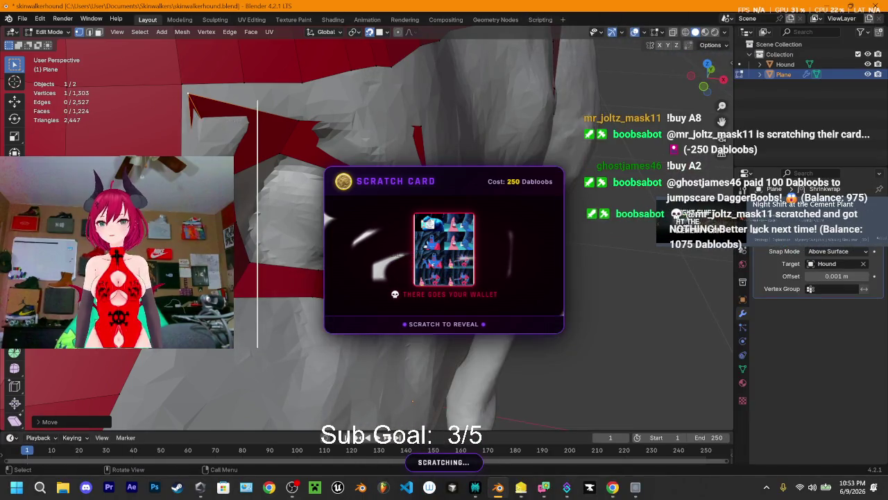
Move six more frame vertices so the frame follows the ear's edge
key("g")
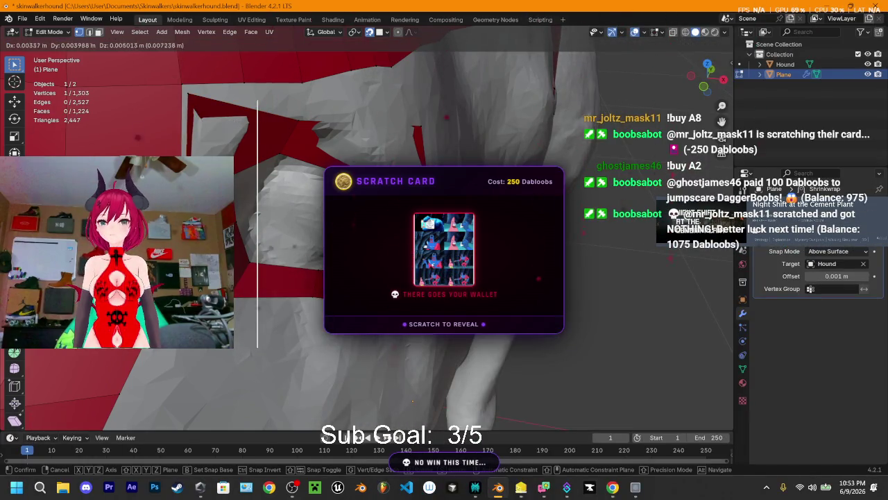
key("Return")
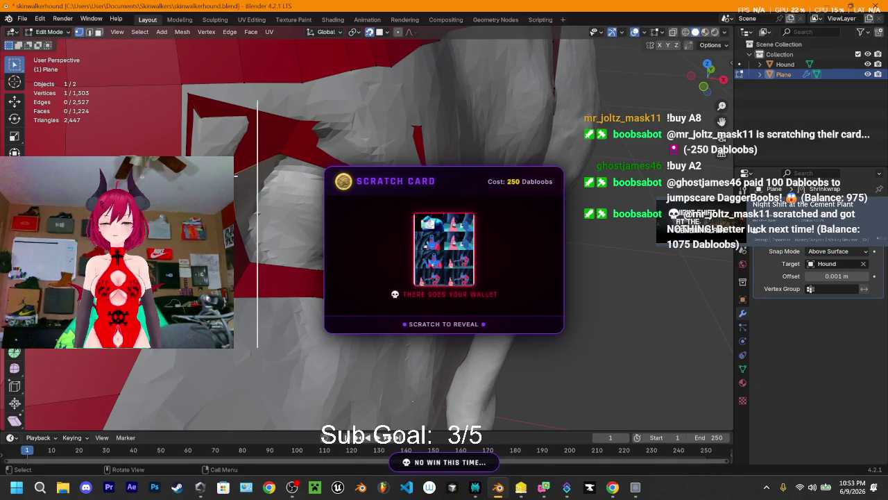
key("g")
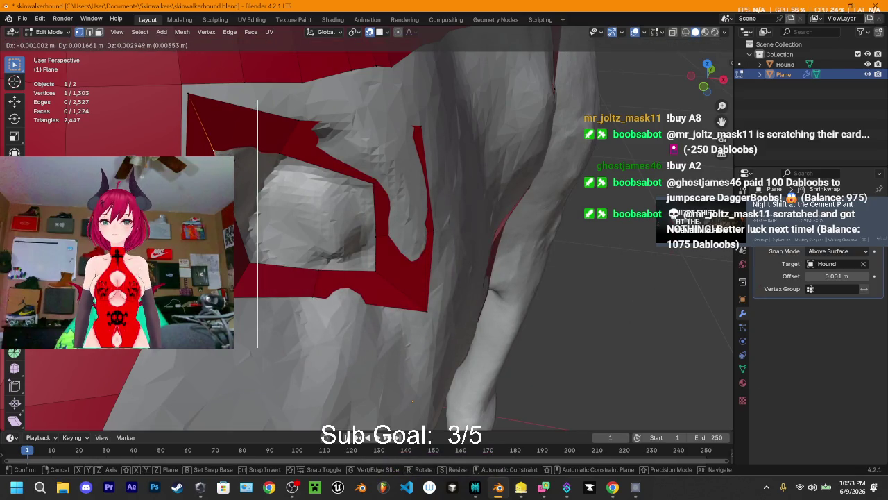
key("Return")
key("g")
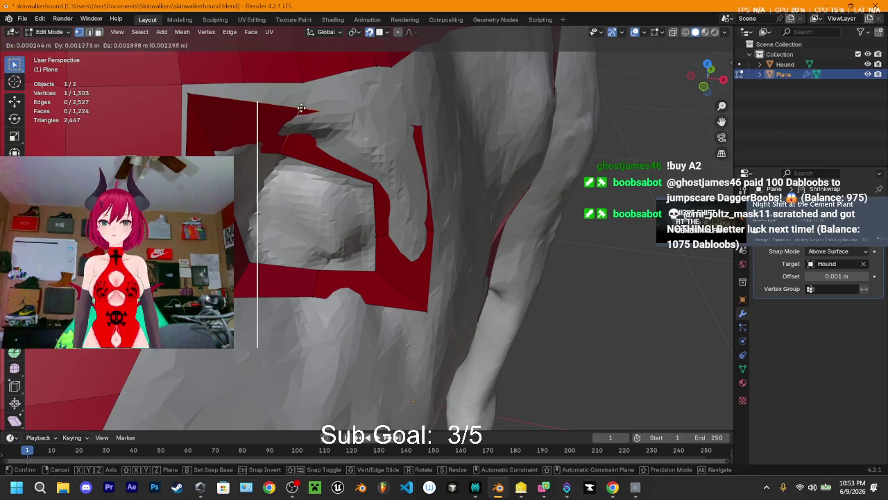
key("Return")
key("g")
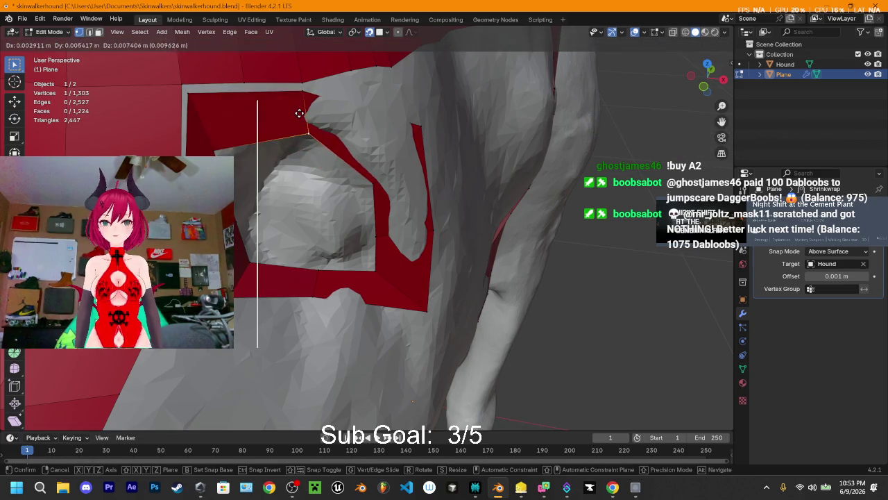
key("Return")
key("g")
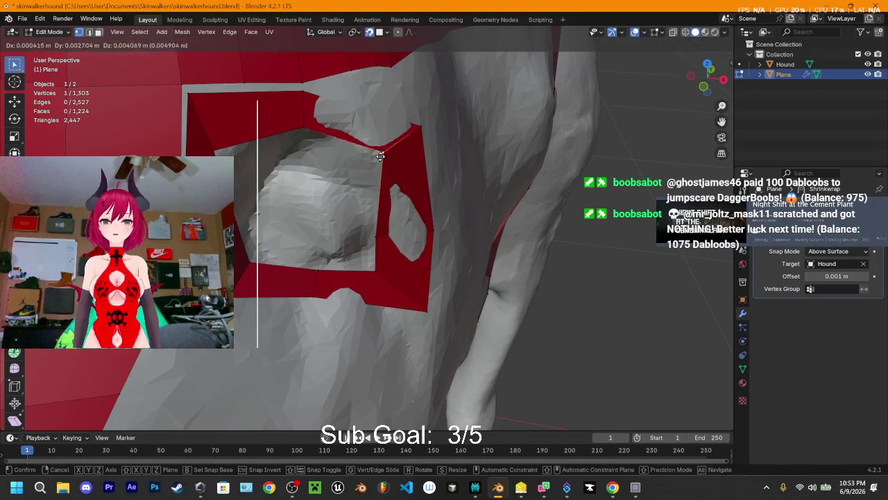
key("Return")
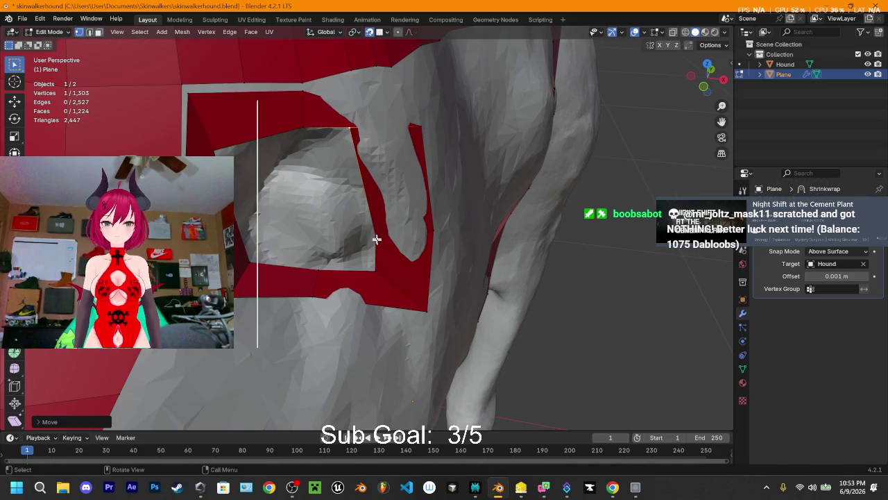
key("g")
key("Return")
Place the frame's top corner vertex and save skinwalkerhound.blend
key("g")
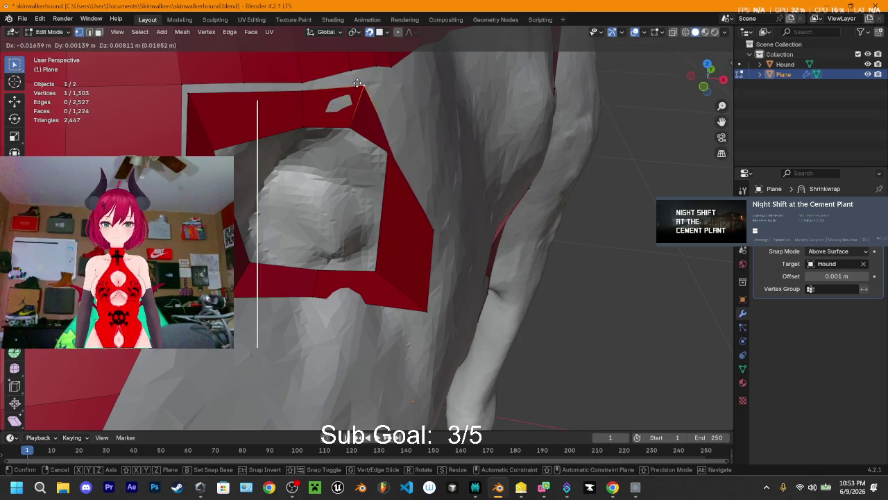
left_click(355, 86)
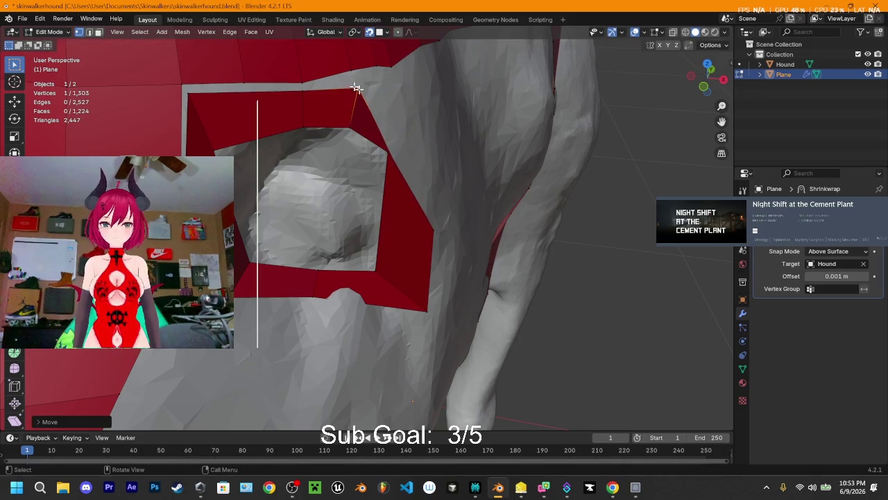
key("g")
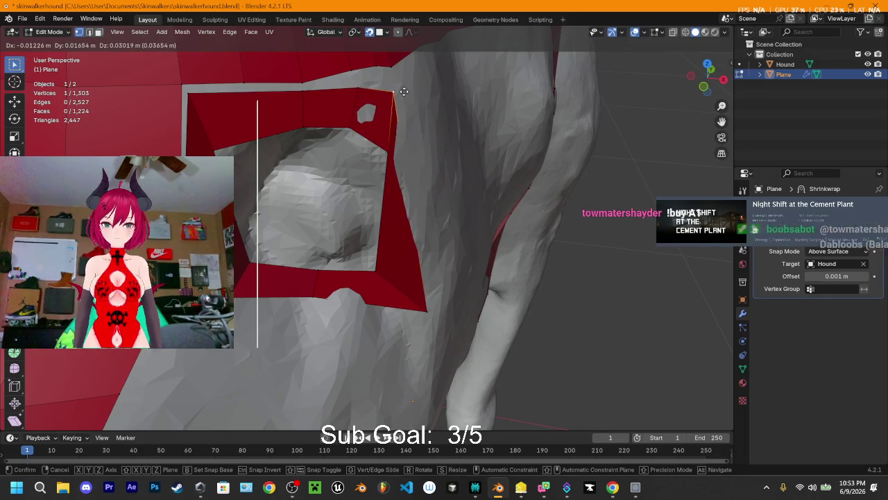
left_click(403, 91)
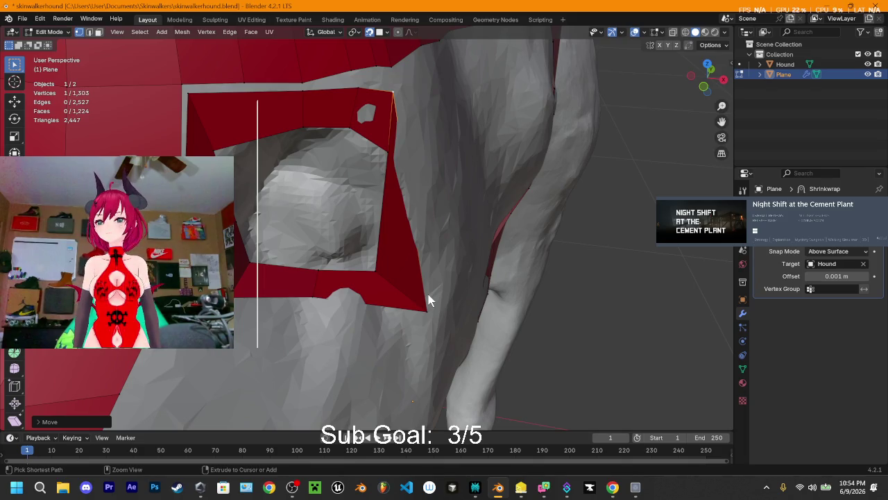
key("ctrl+s")
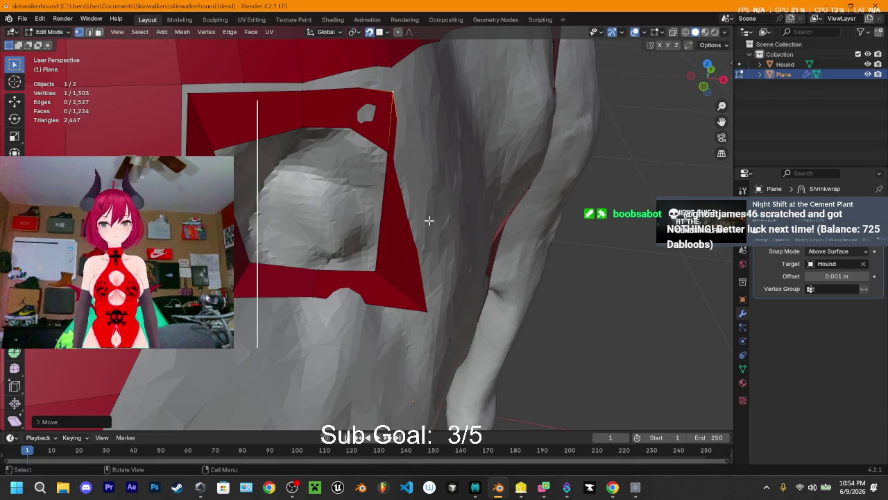
mouse_move(420, 175)
middle_mouse_down()
mouse_move(341, 139)
mouse_move(341, 193)
middle_mouse_up()
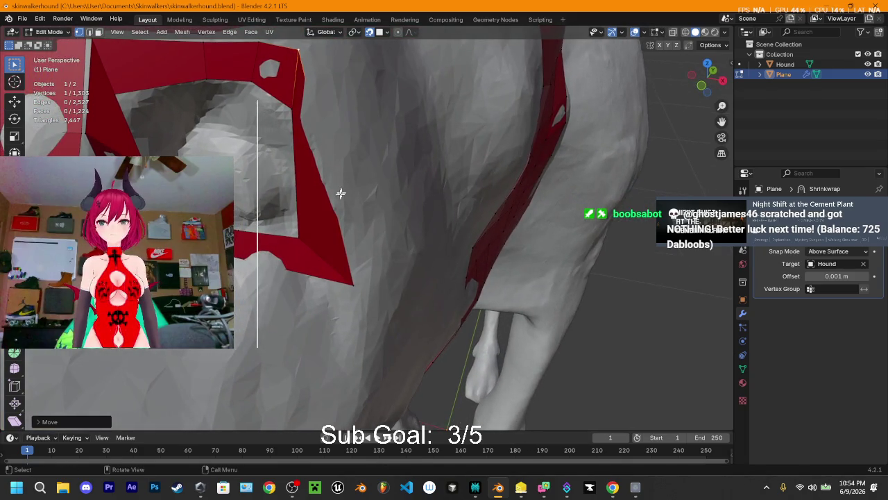
Add four loop cuts across the ear frame's side strip, replacing an undone misplaced cut
key("ctrl+r")
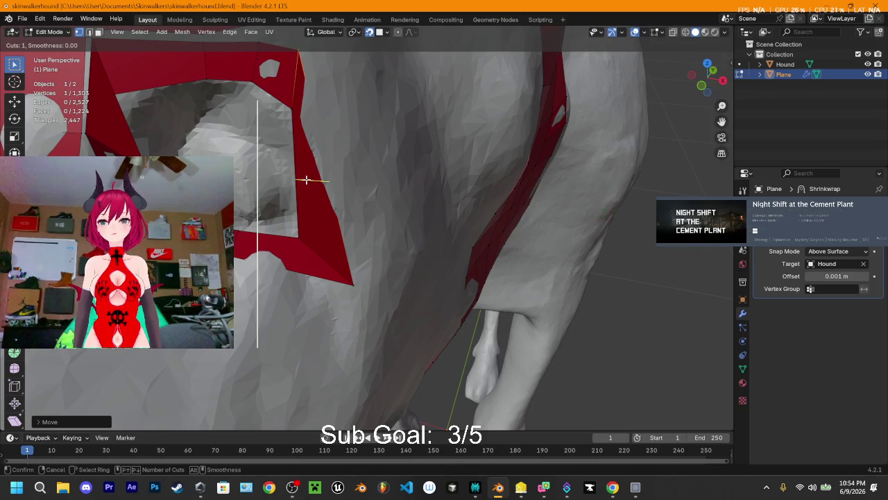
left_click(307, 179)
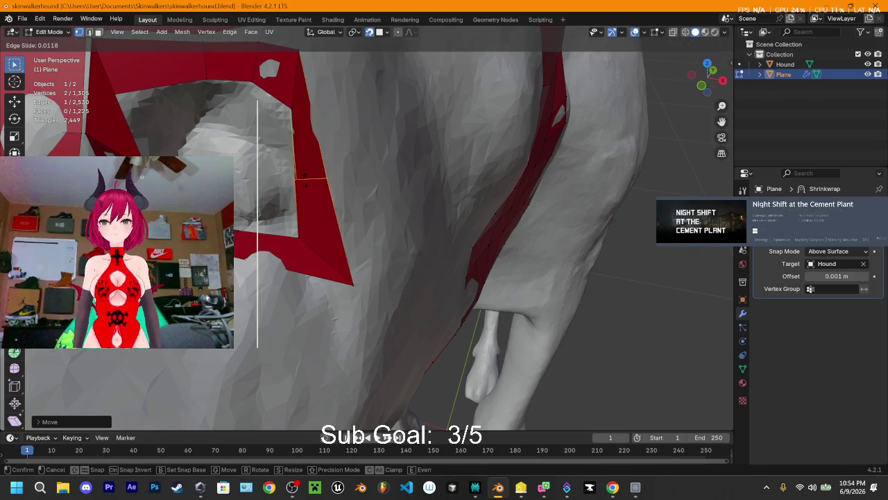
right_click(304, 183)
key("ctrl+z")
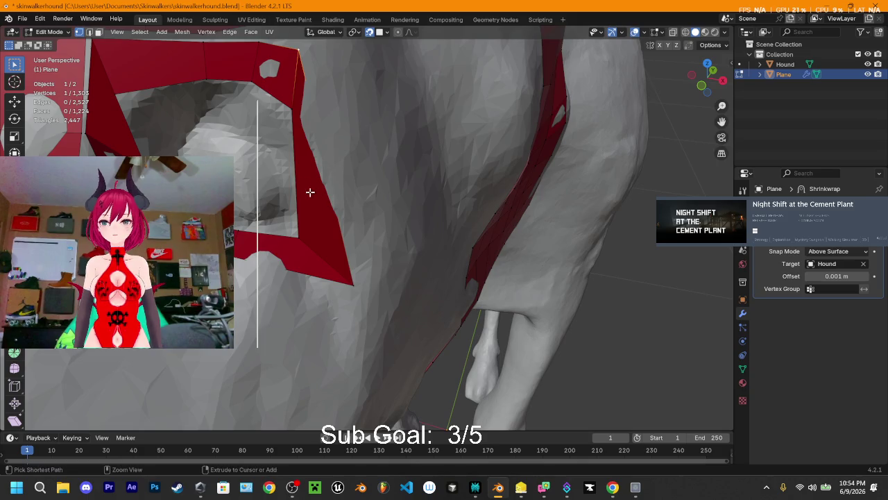
key("ctrl+r")
scroll(303, 181, "up", 1)
scroll(303, 181, "down", 1)
scroll(303, 181, "up", 1)
left_click(302, 181)
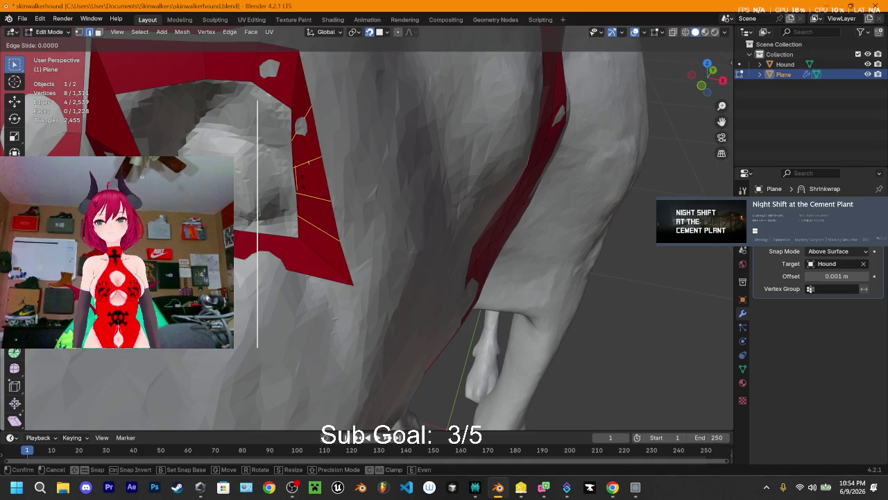
left_click(323, 173)
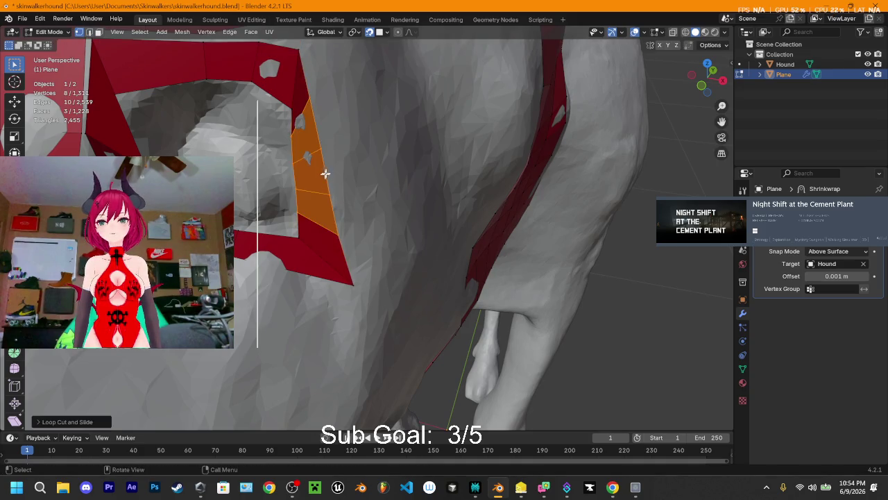
middle_click_drag(324, 173, 370, 188)
Add two loop cuts across the frame's bottom strip
key("ctrl+r")
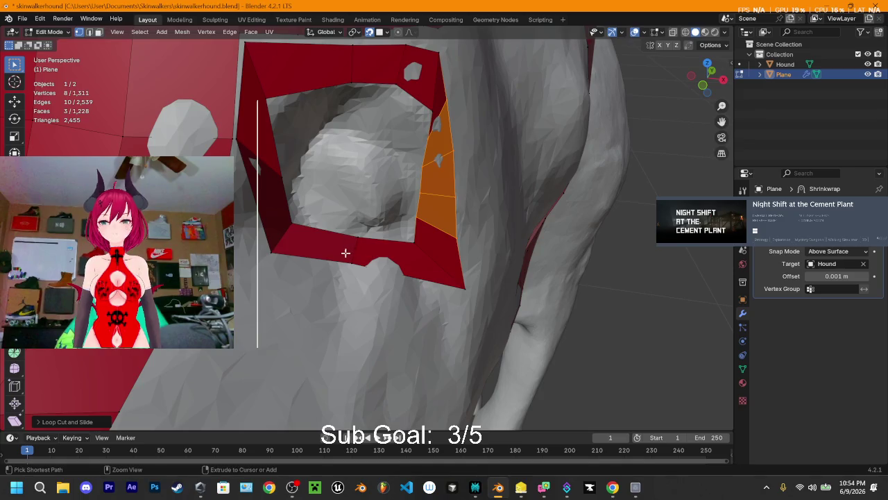
left_click(339, 249)
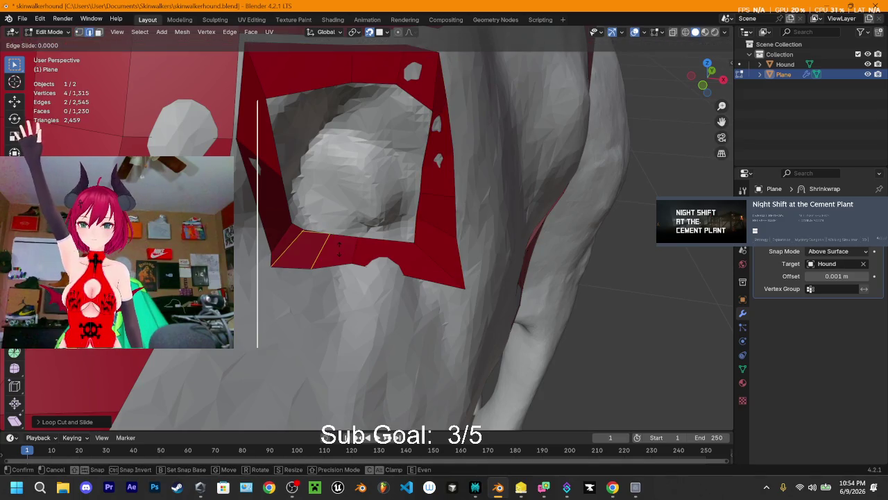
left_click(338, 255)
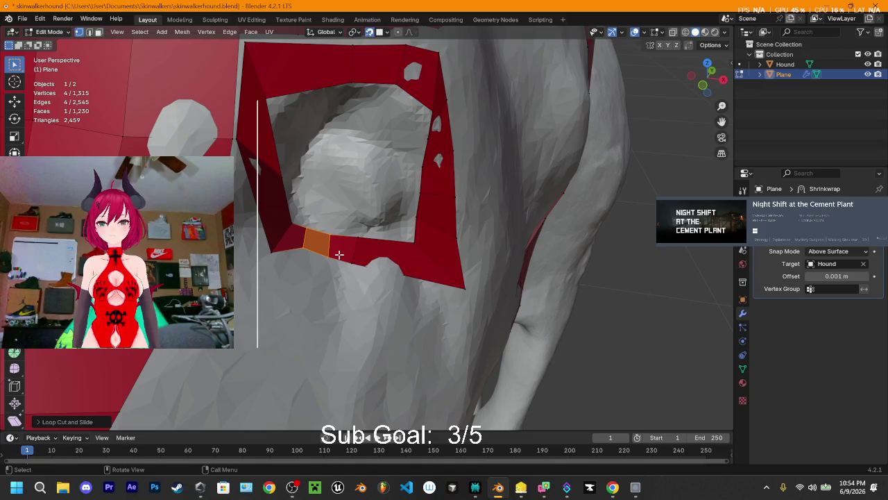
key("alt+a")
right_click(410, 258)
key("Escape")
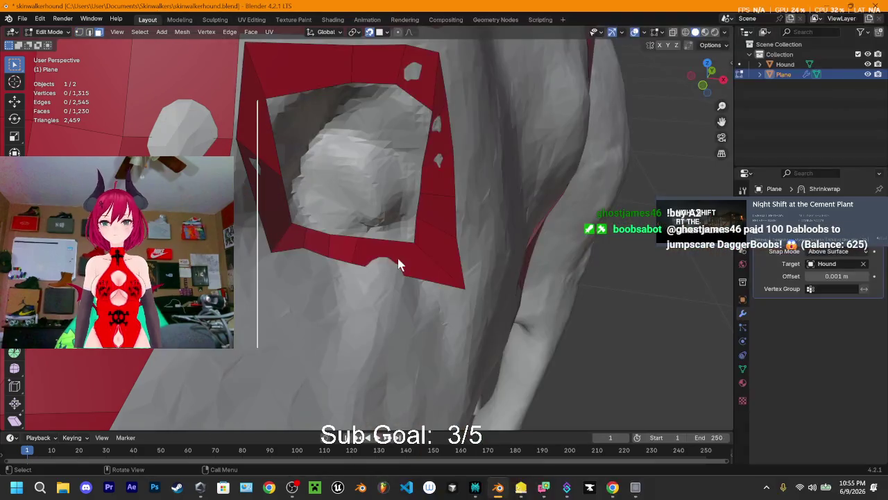
Add two more loop cuts across the selected bottom face of the frame
key("3")
left_click(398, 251)
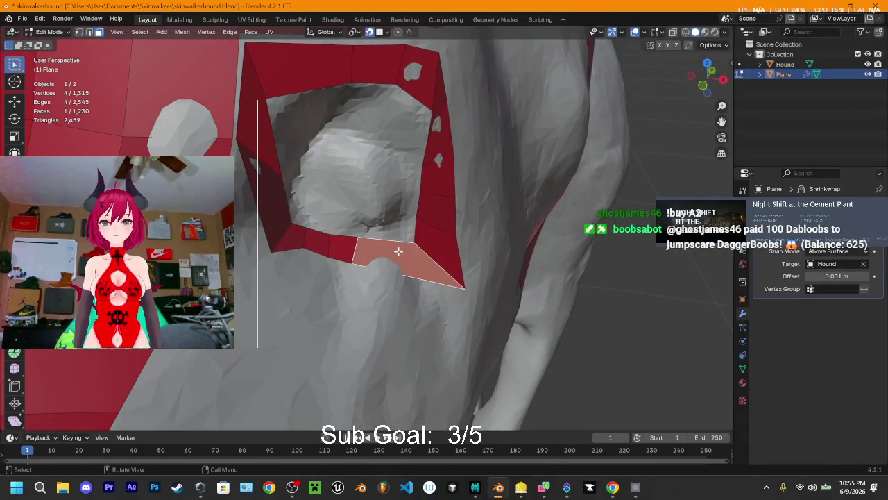
key("ctrl+r")
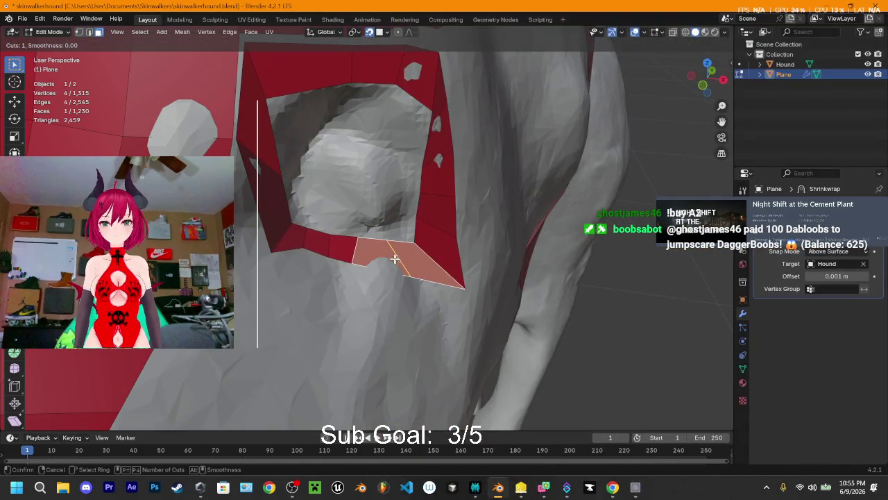
left_click(391, 257)
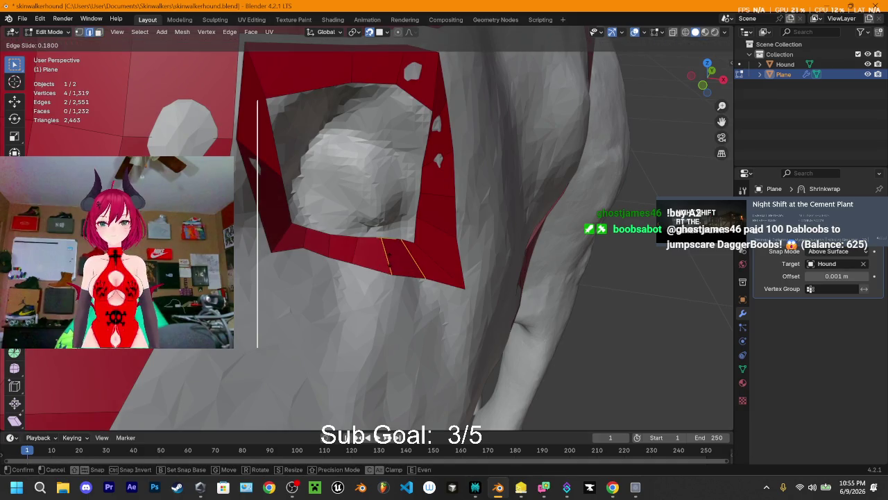
left_click(394, 254)
Add two loop cuts at the frame's left edge plus one more single loop
left_click(267, 190)
key("ctrl+r")
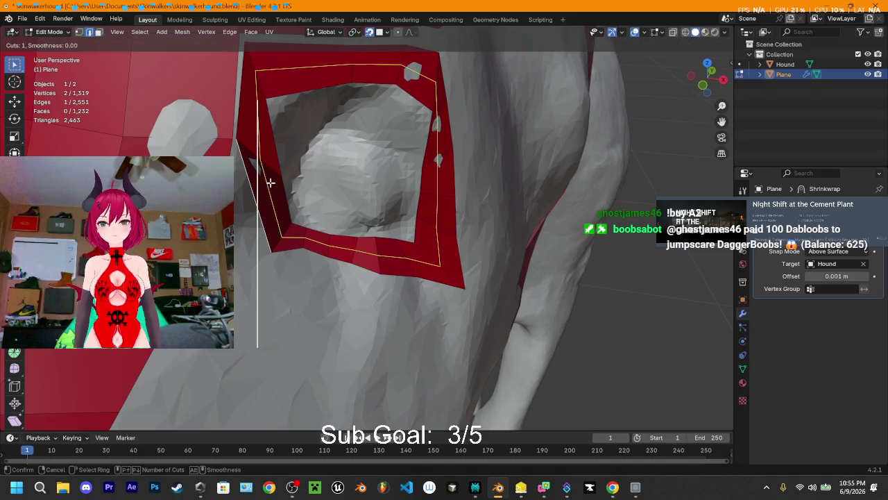
left_click(267, 188)
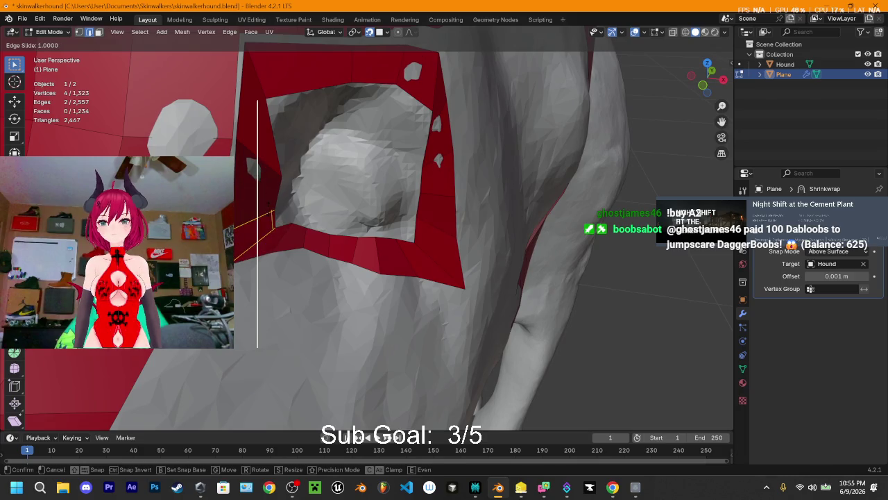
left_click(265, 202)
key("ctrl+r")
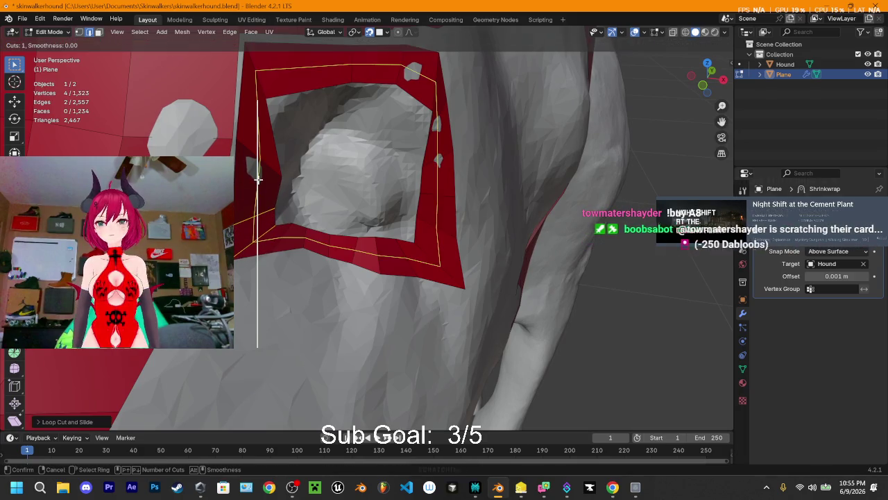
scroll(250, 179, "down", 1)
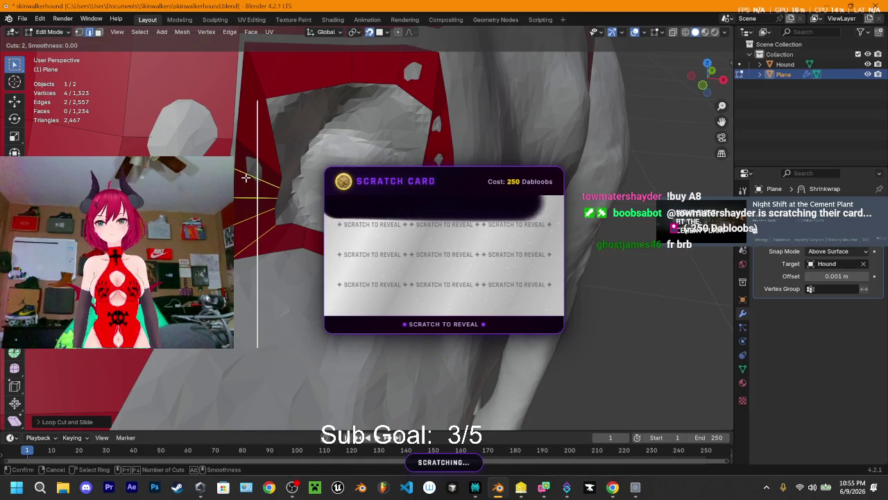
left_click(245, 178)
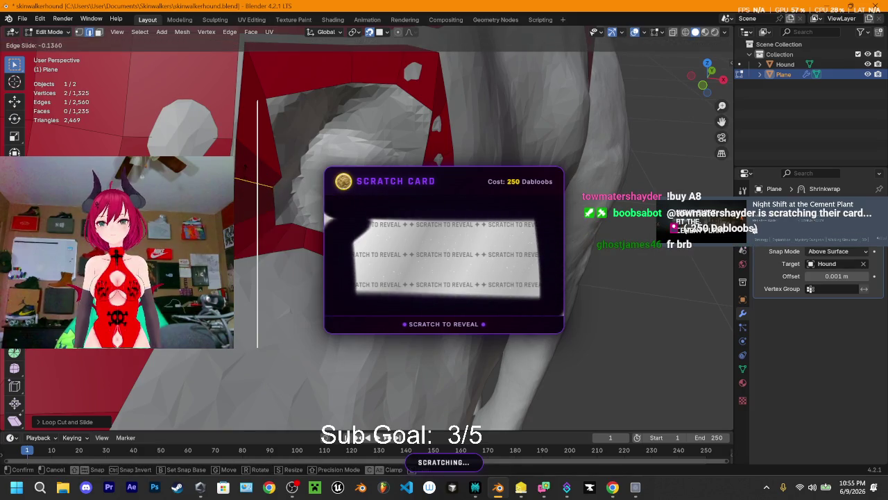
left_click(246, 178)
Cut a single loop across the top-left face of the frame
middle_click_drag(253, 99, 255, 158)
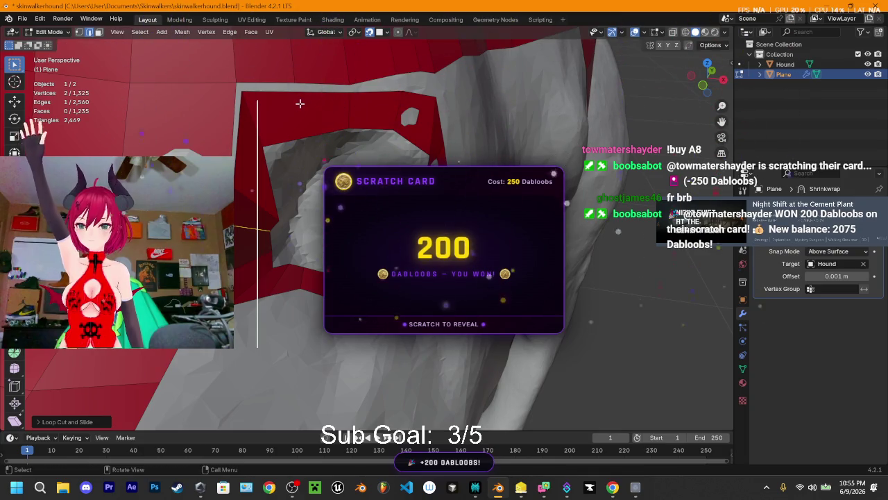
left_click(298, 104)
key("ctrl+r")
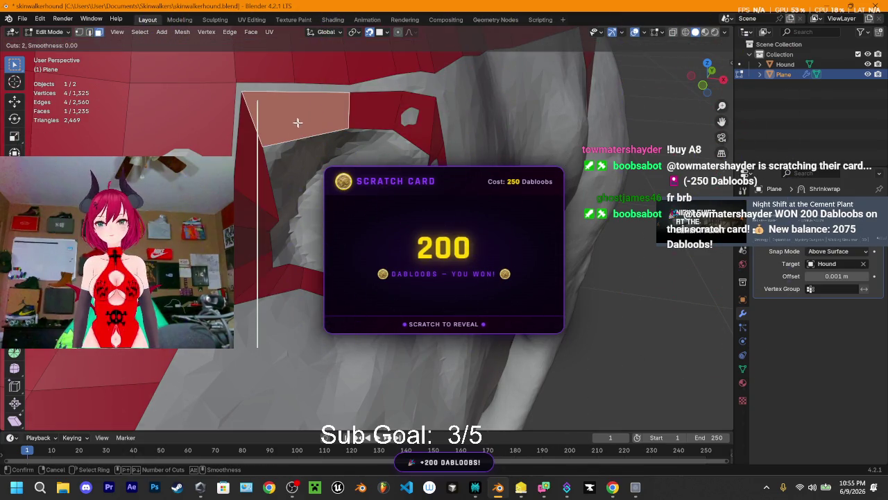
scroll(295, 120, "down", 1)
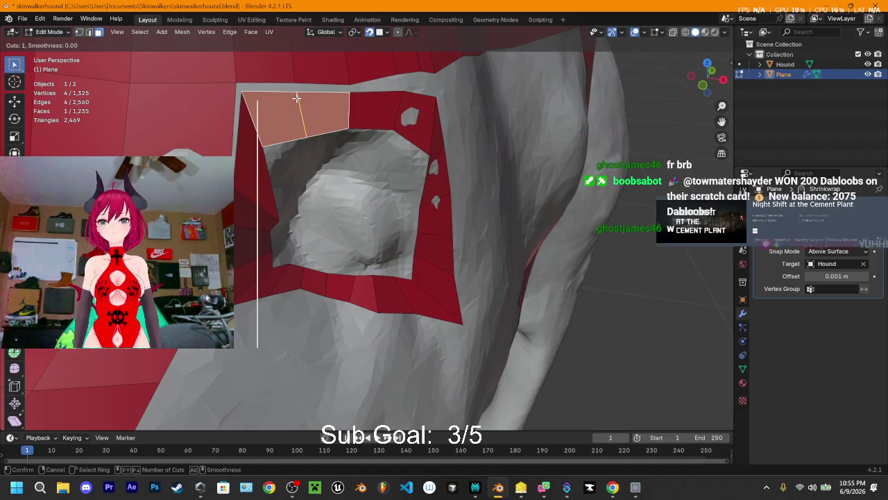
left_click(296, 99)
left_click(296, 98)
Merge three stray vertex pairs At Center to tidy the frame corners
middle_click_drag(296, 118, 322, 144)
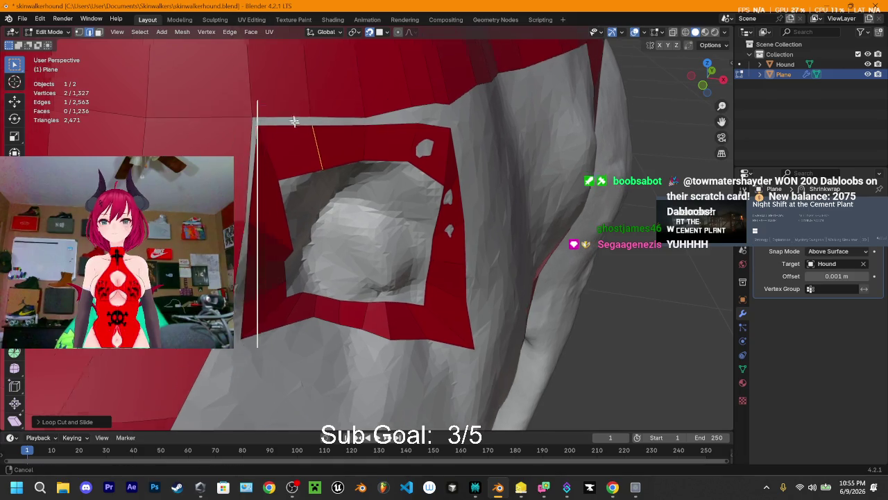
left_click(324, 140, "shift")
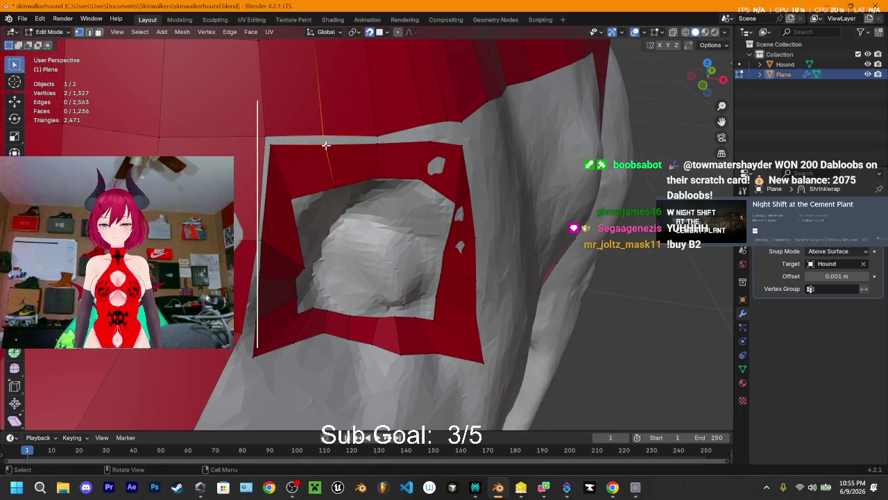
key("m")
left_click(324, 146)
left_click(272, 151, "shift")
key("m")
left_click(271, 150)
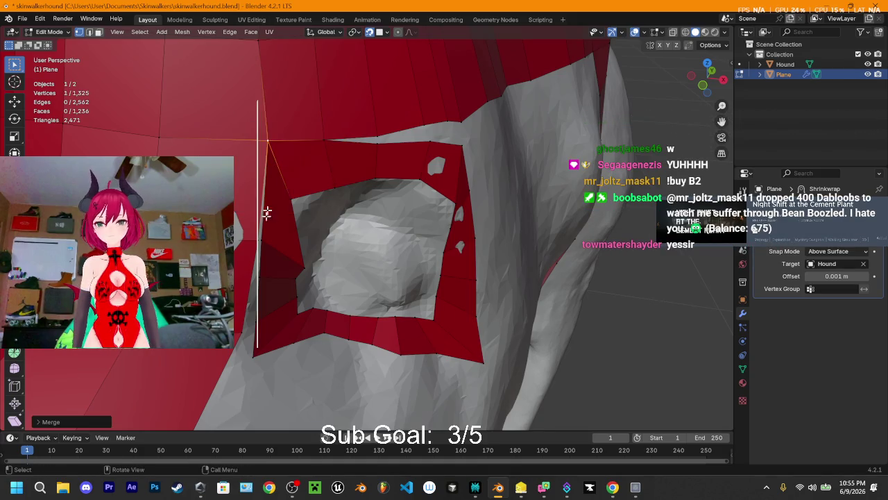
left_click(264, 240)
left_click(268, 229, "shift")
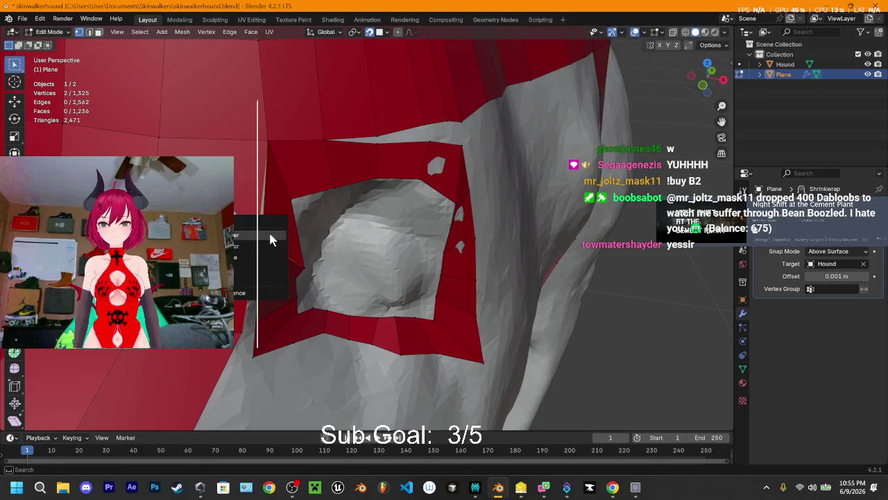
key("m")
left_click(269, 234)
Add a new edge loop across the red plane beside the frame corner
middle_click_drag(270, 233, 300, 175)
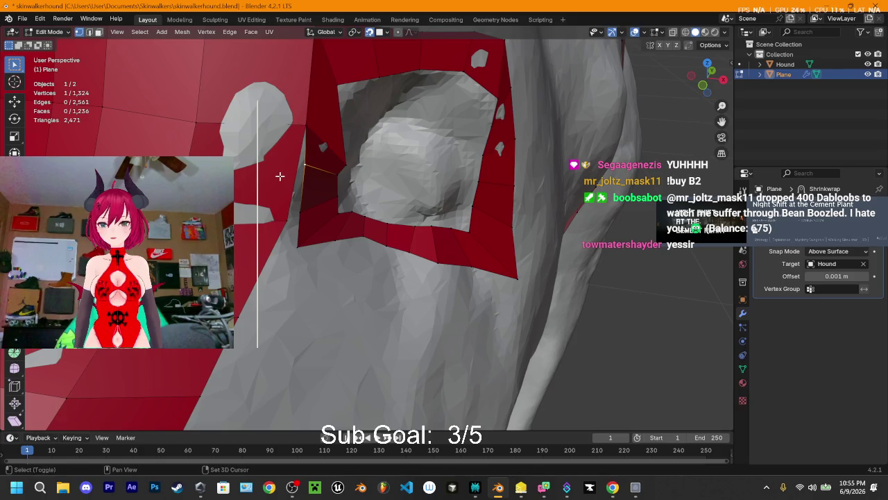
scroll(288, 170, "down", 3)
scroll(326, 201, "down", 2)
key("ctrl+r")
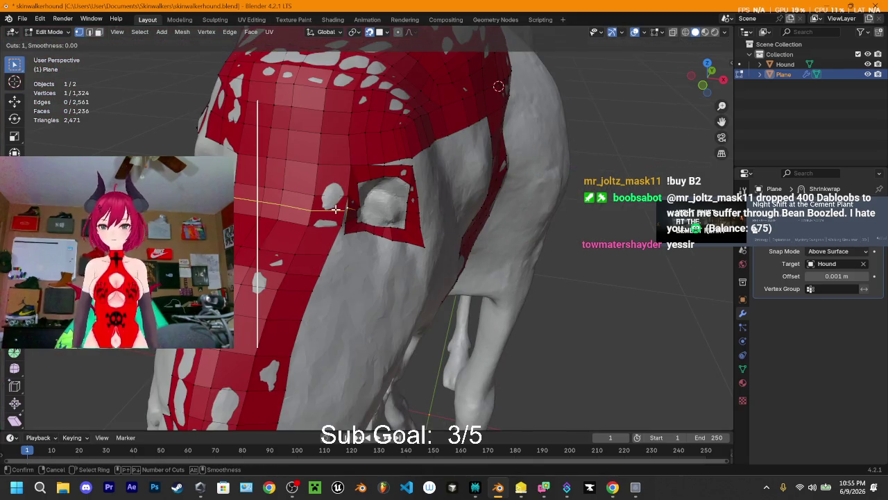
left_click(334, 207)
scroll(334, 206, "up", 1)
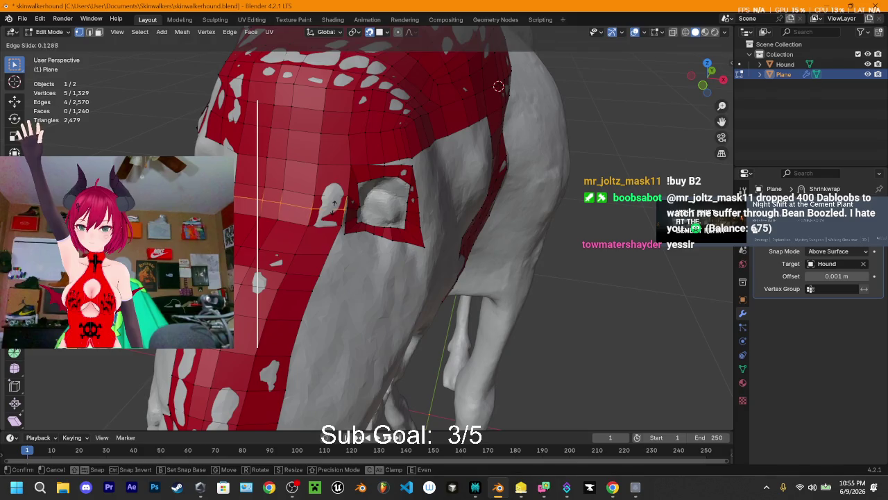
left_click(344, 208)
scroll(352, 208, "up", 2)
scroll(312, 173, "up", 2)
scroll(274, 138, "up", 2)
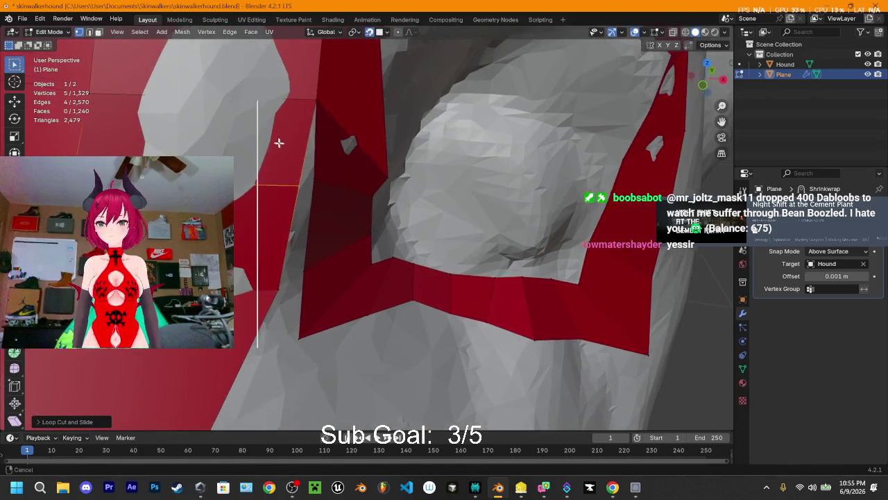
left_click(306, 187)
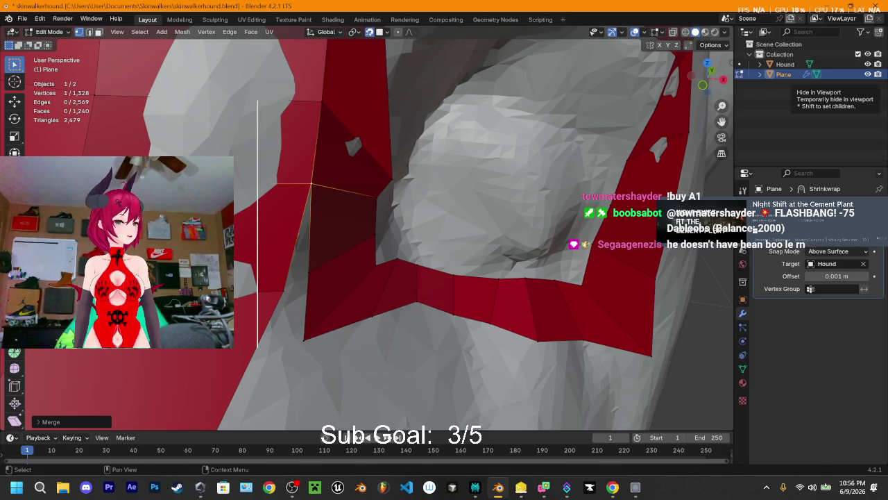
Switch over to the browser window
key("alt+Tab")
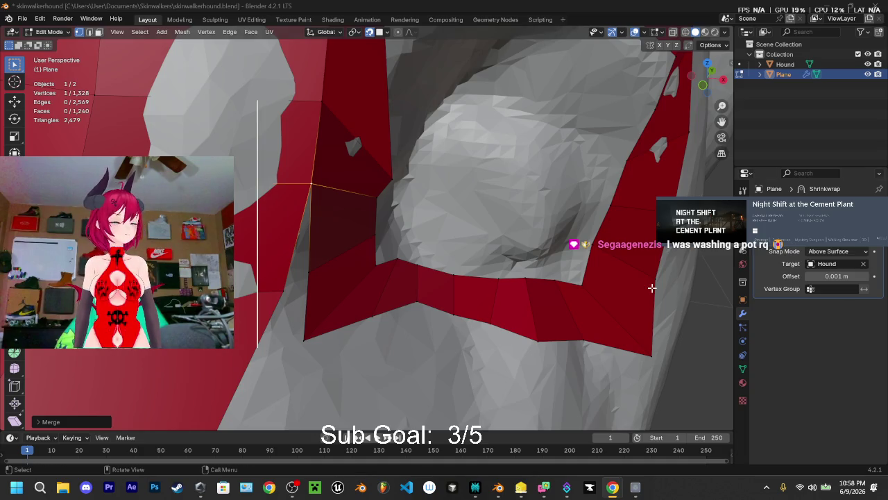
key("g")
left_click(311, 269)
left_click(285, 290, "shift")
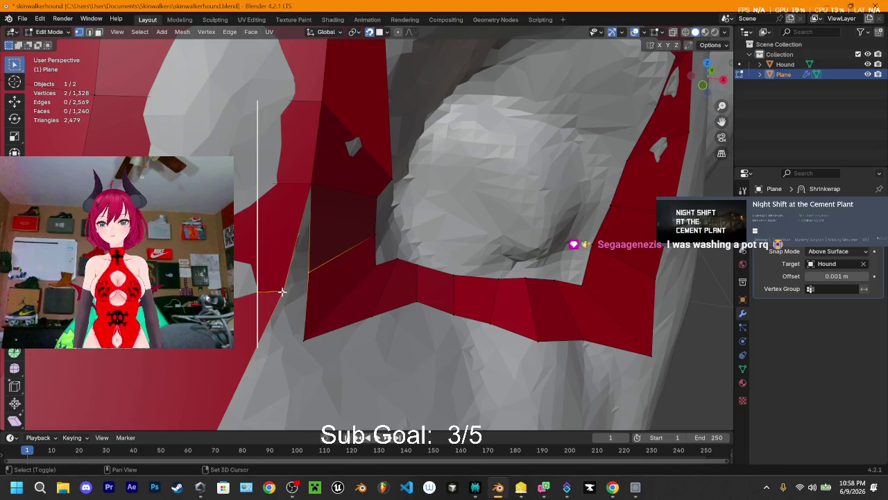
key("m")
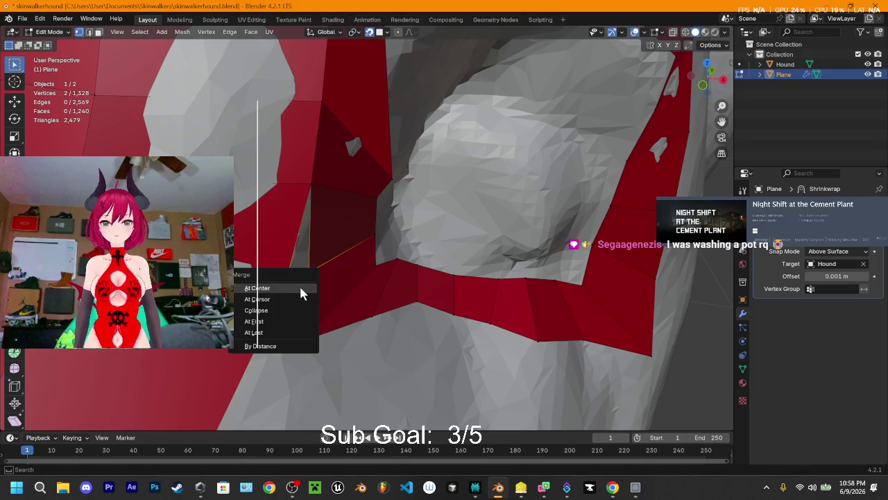
left_click(297, 284)
key("ctrl+z")
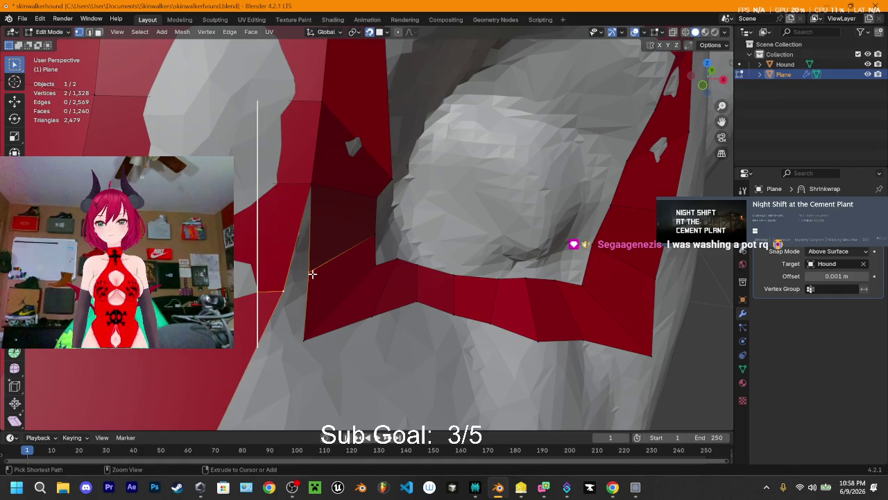
middle_click_drag(311, 271, 284, 265)
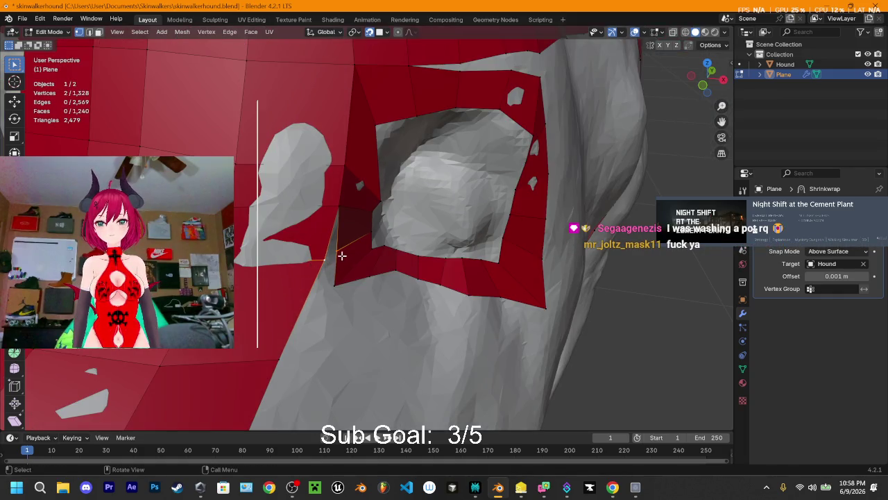
key("ctrl+r")
left_click(296, 237)
scroll(250, 233, "down", 1)
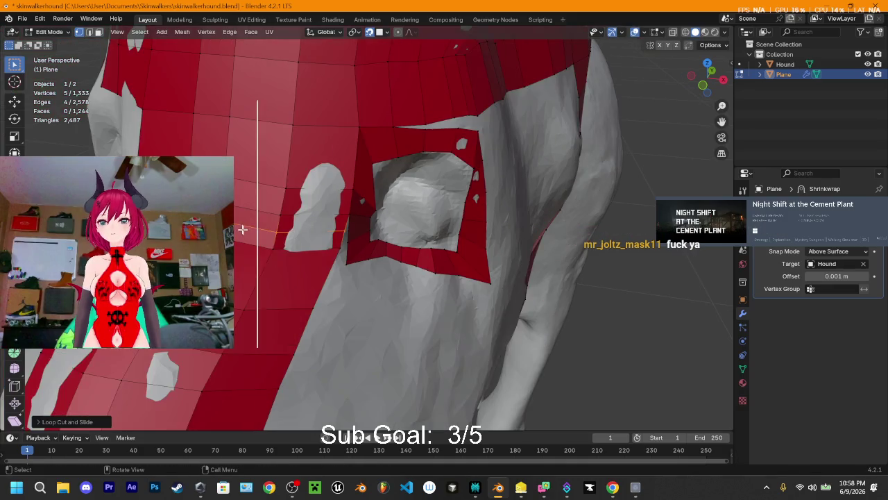
scroll(278, 256, "up", 3)
scroll(285, 258, "down", 1)
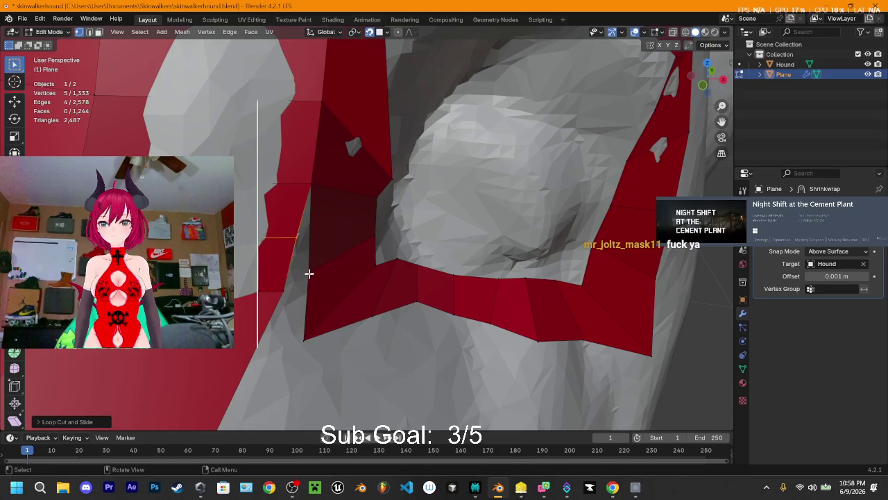
left_click(305, 273)
left_click(296, 236, "shift")
key("m")
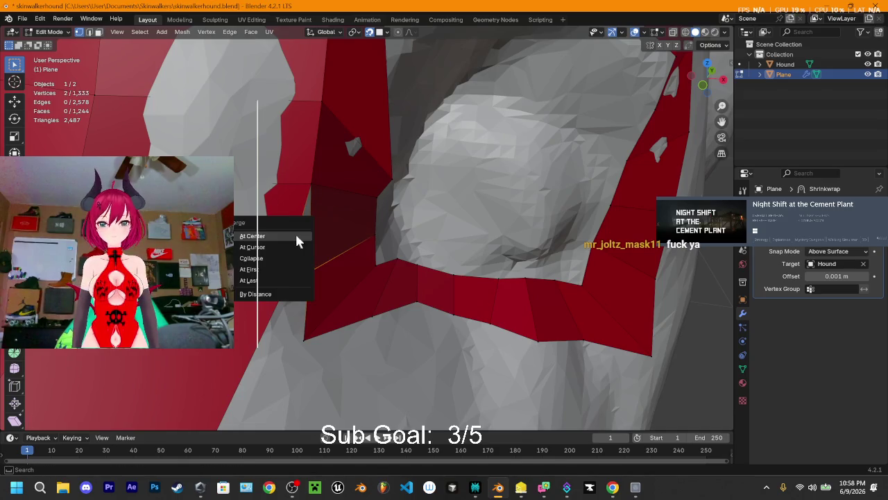
left_click(296, 236)
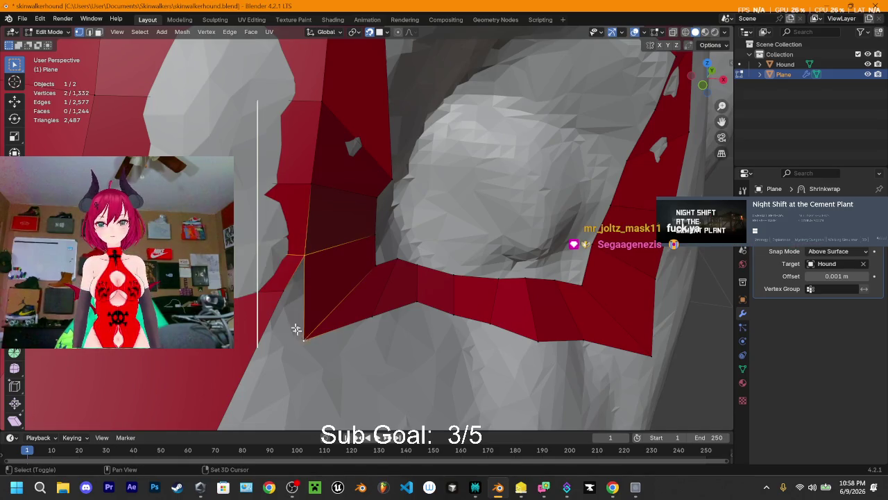
left_click(301, 294)
left_click(307, 339, "shift")
key("m")
left_click(309, 340)
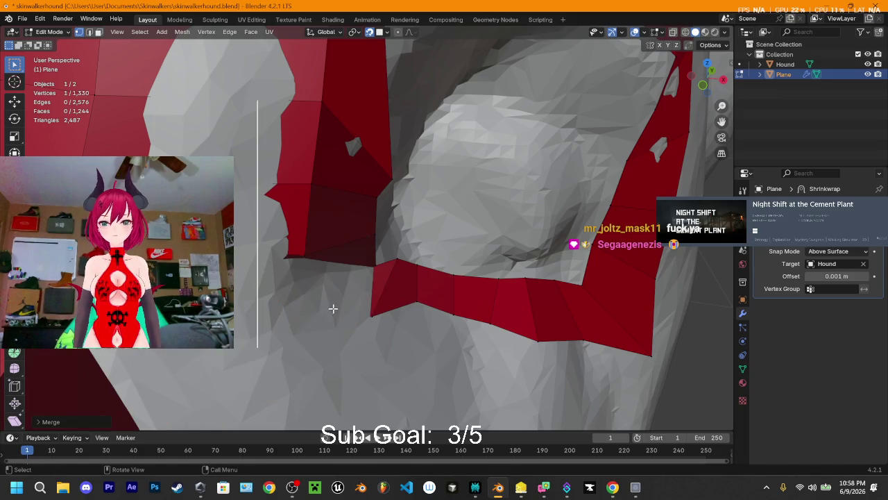
key("ctrl+z")
scroll(321, 302, "down", 2)
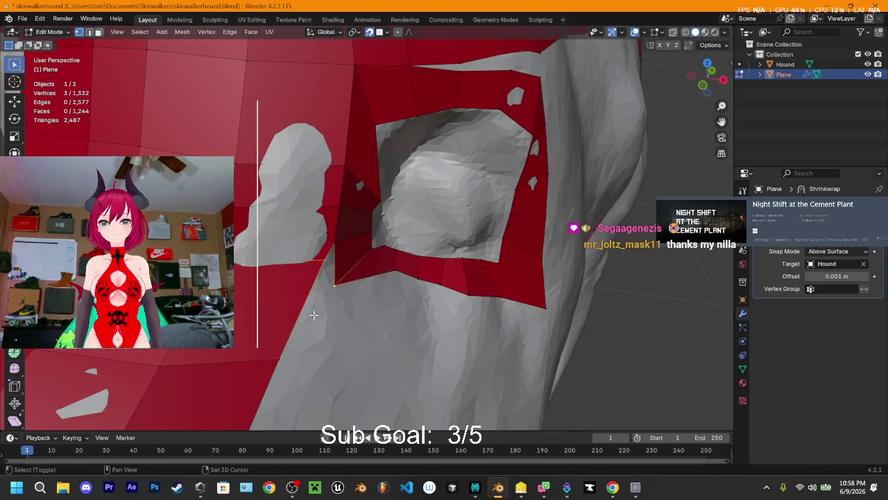
scroll(316, 303, "down", 2)
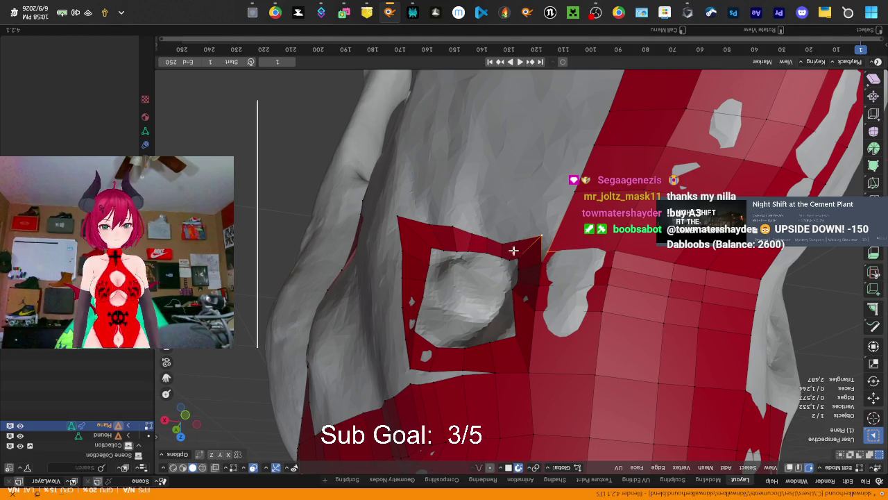
Place one edge loop across the red strip below the ear frame and orbit to check it
key("ctrl+r")
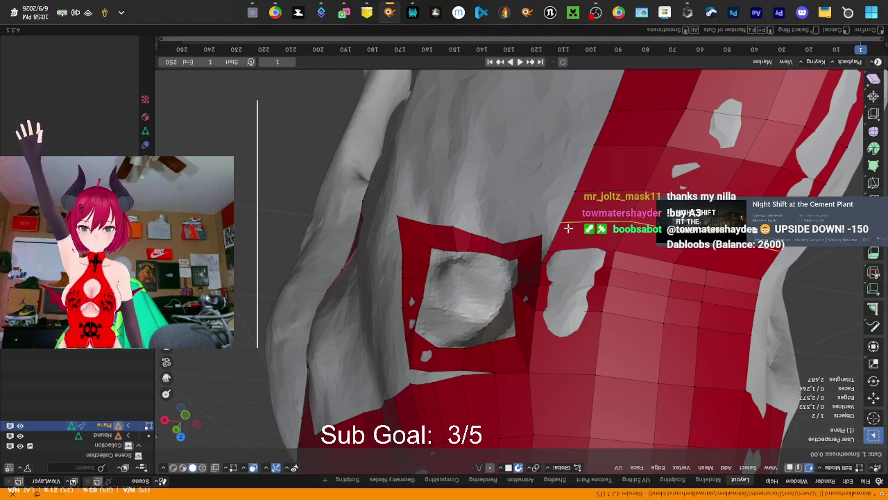
left_click(553, 231)
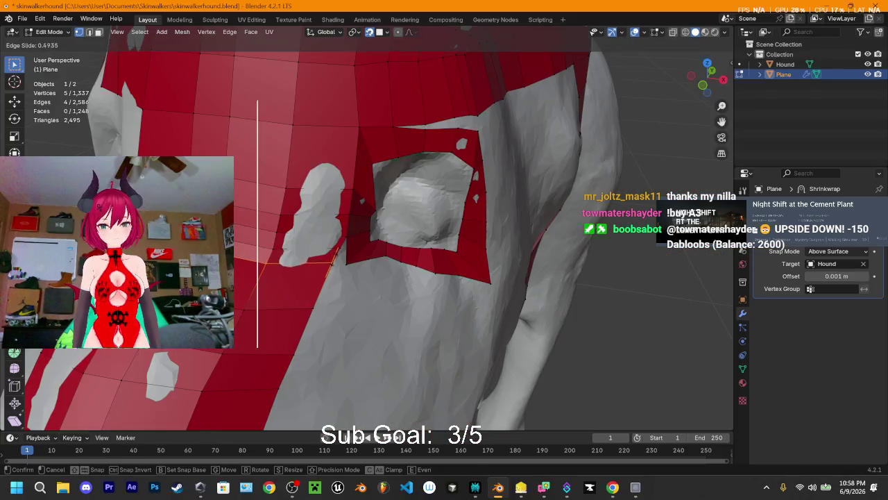
left_click(330, 262)
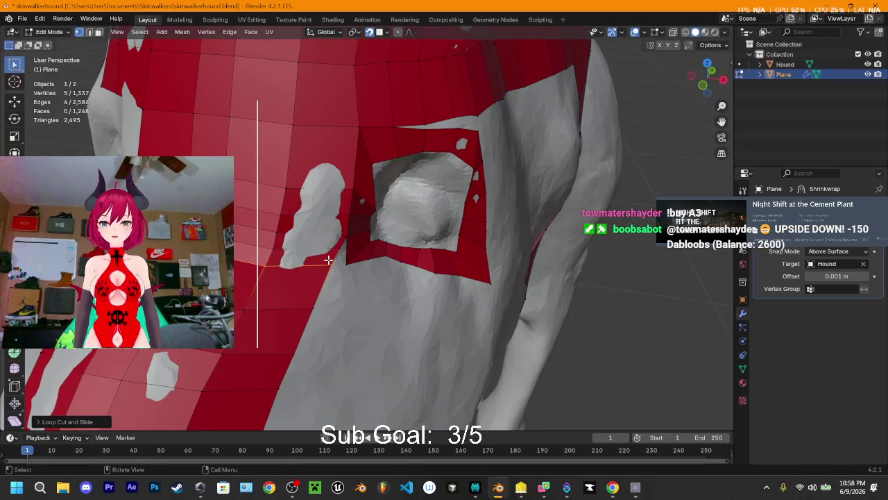
scroll(330, 271, "up", 1)
scroll(329, 281, "up", 1)
scroll(329, 283, "down", 4)
middle_click_drag(297, 294, 312, 285)
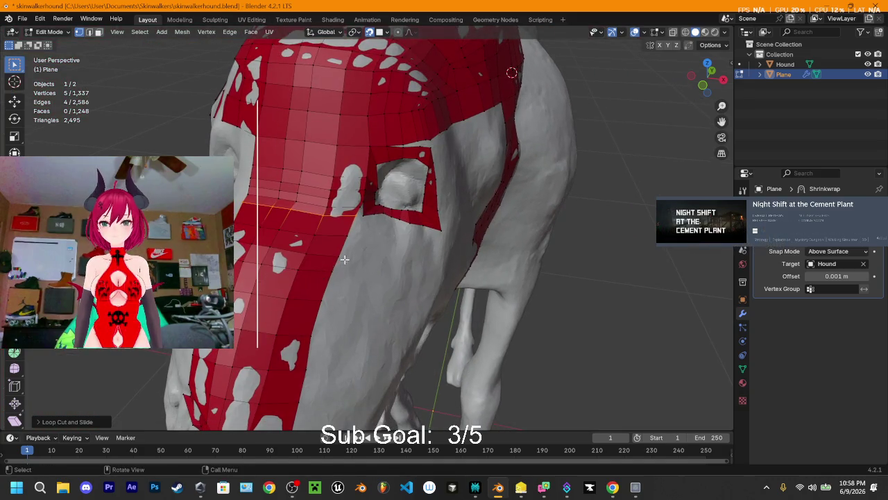
middle_click_drag(344, 261, 339, 260)
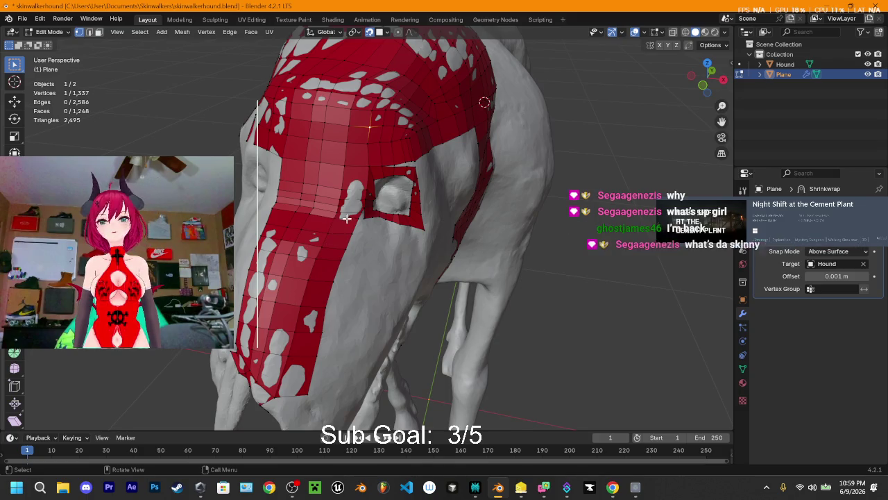
Delete one face atop the head strip
scroll(353, 229, "up", 2)
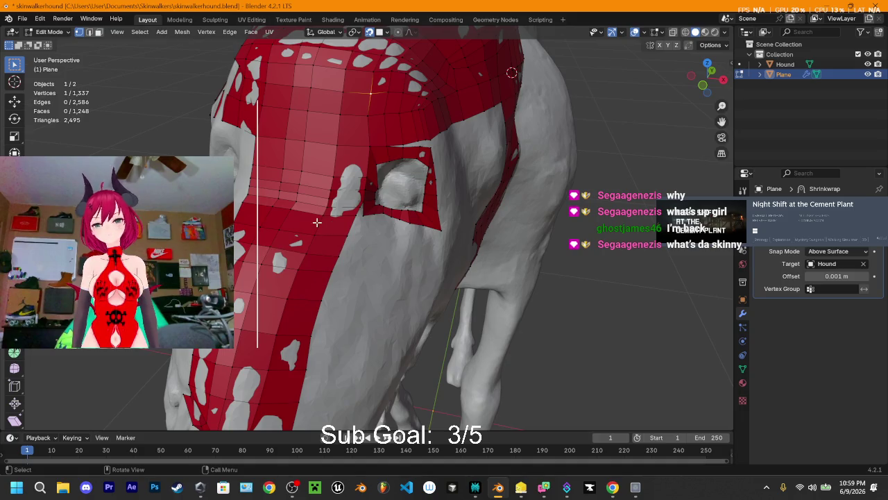
key("ctrl+r")
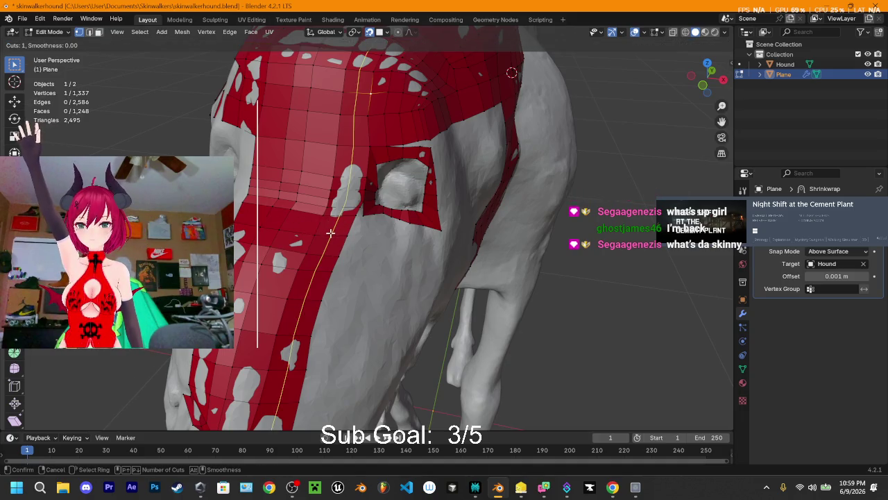
key("3")
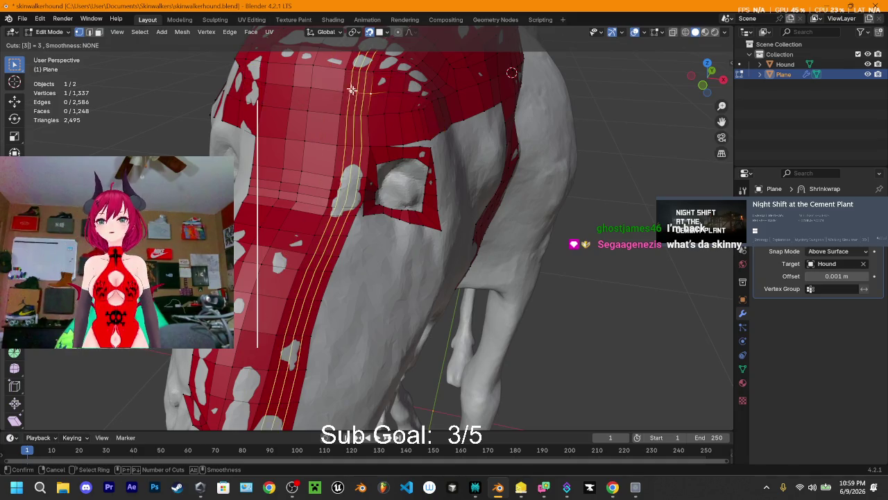
key("Escape")
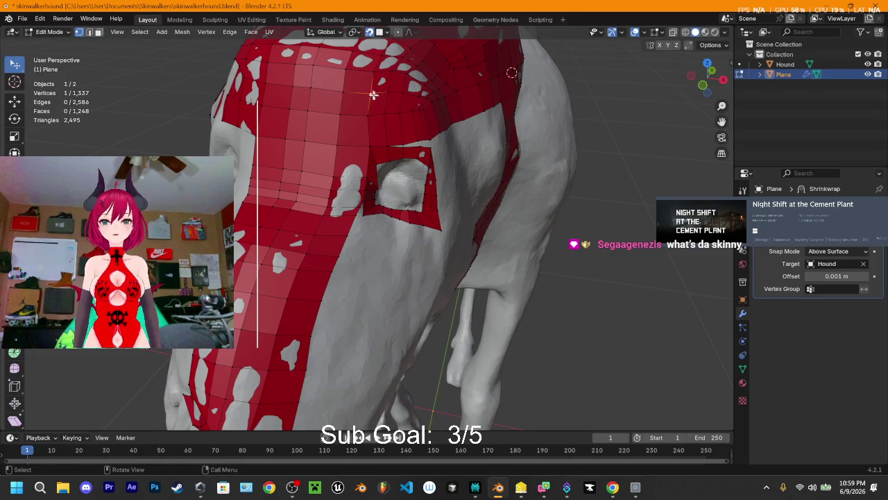
key("3")
left_click(357, 83)
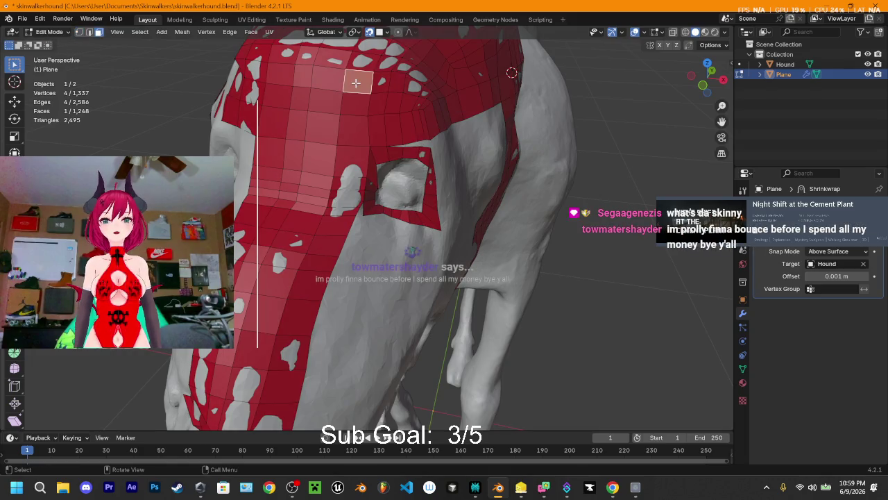
key("x")
left_click(357, 84)
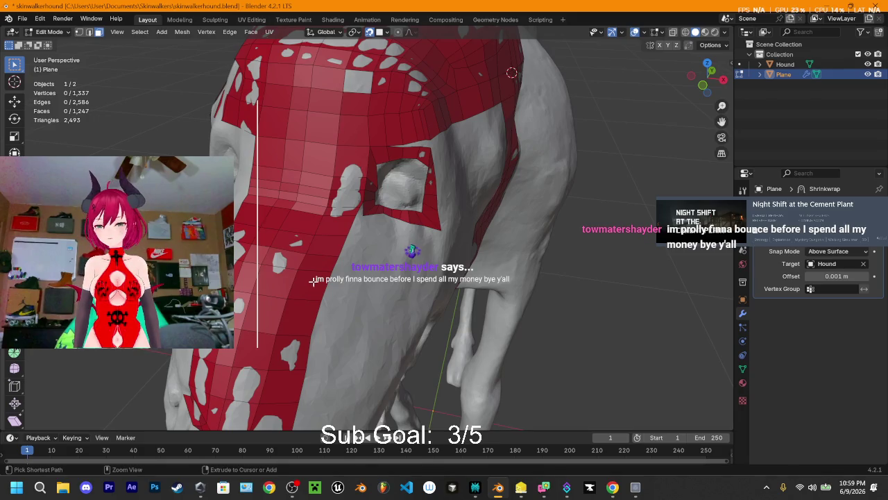
Add an edge loop running lengthwise down the strip
key("ctrl+r")
middle_click_drag(326, 261, 397, 200)
left_click(389, 208)
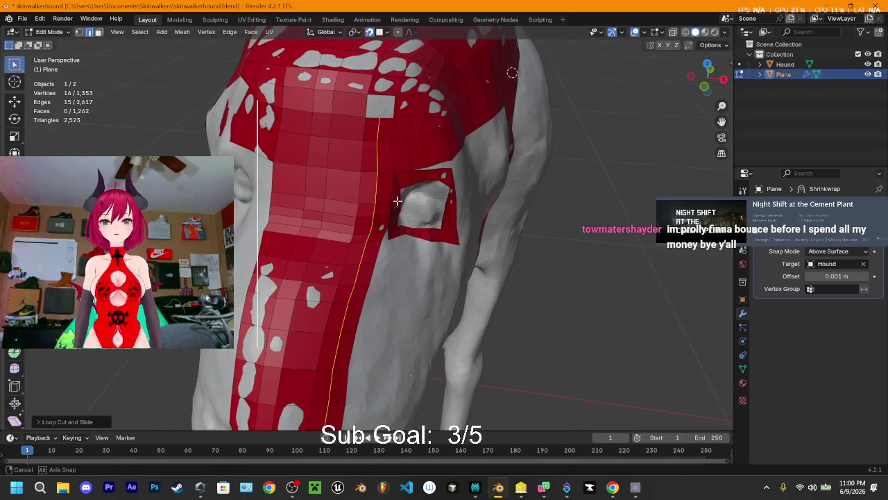
Fill the gap between two opposite edges with a new face
left_click(367, 105)
left_click(394, 107, "shift")
key("f")
left_click(630, 169)
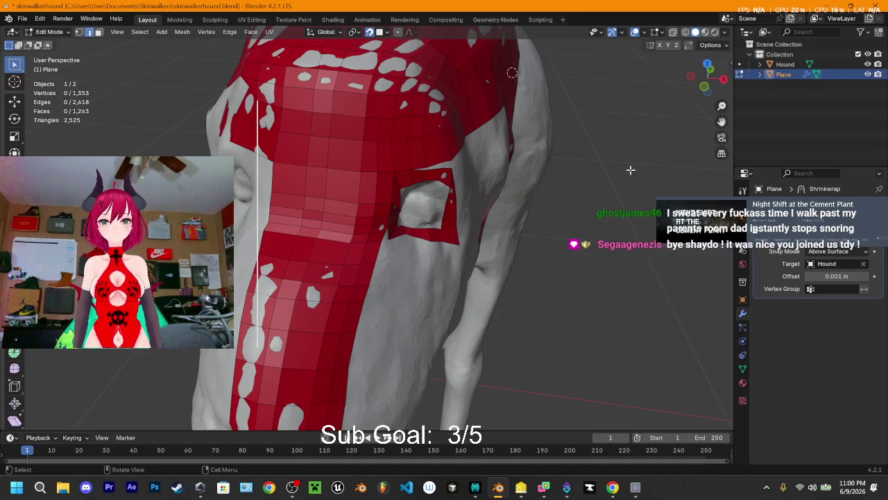
mouse_move(467, 144)
middle_mouse_down()
mouse_move(512, 134)
mouse_move(537, 148)
mouse_move(430, 168)
mouse_move(335, 116)
middle_mouse_up()
scroll(498, 162, "up", 5)
Try filling the opening's edges with a face, then undo it
left_click(335, 116)
left_click(305, 235, "shift")
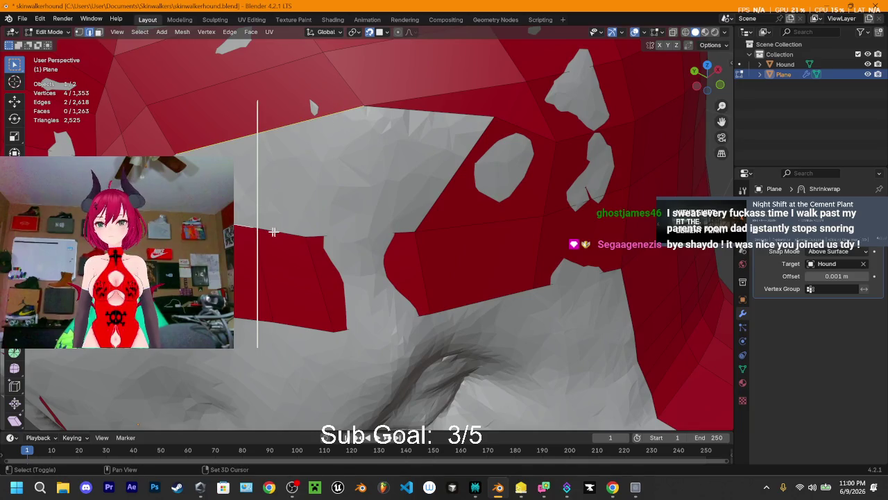
left_click(432, 204, "shift")
key("f")
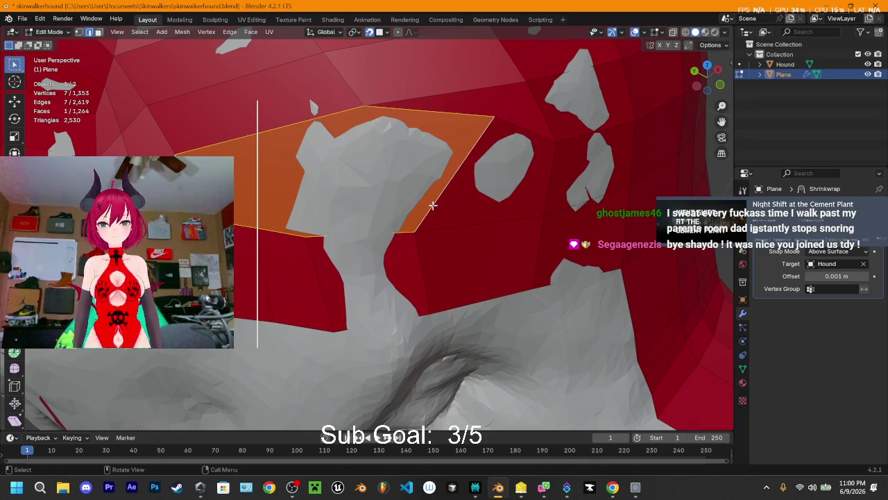
key("ctrl+z")
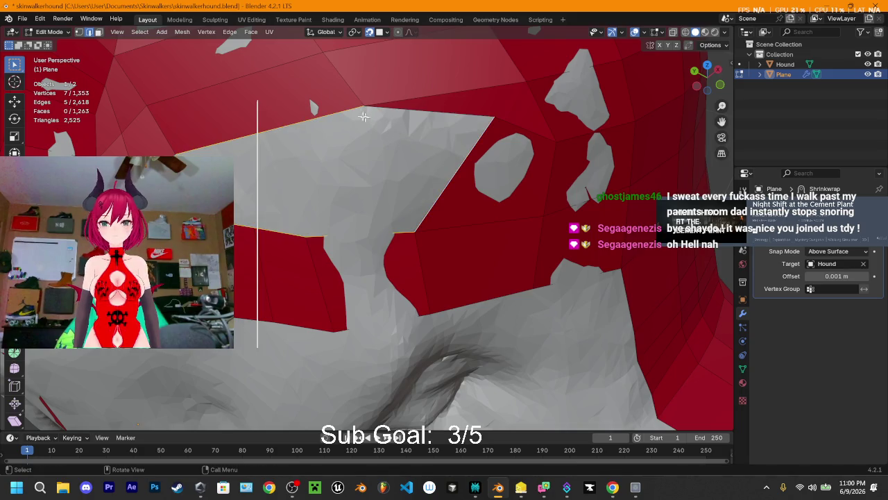
Extrude a new vertex from the opening's top corner, then switch to Perplexity
left_click(362, 105)
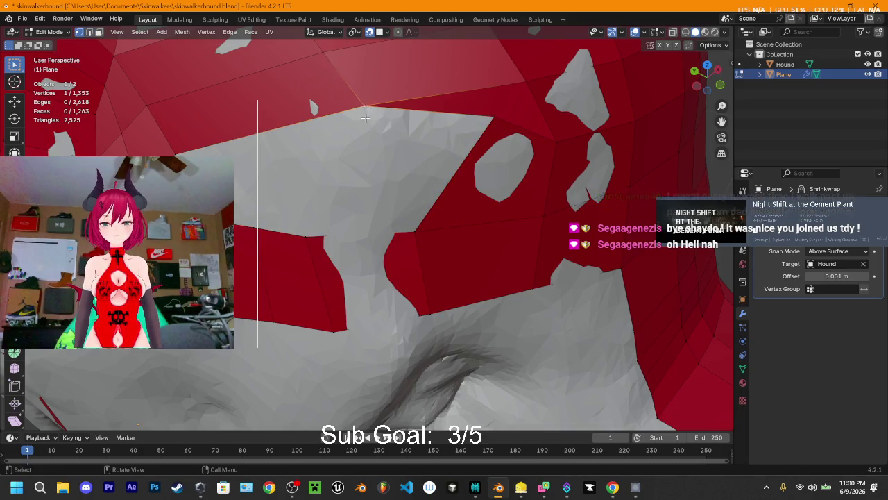
key("e")
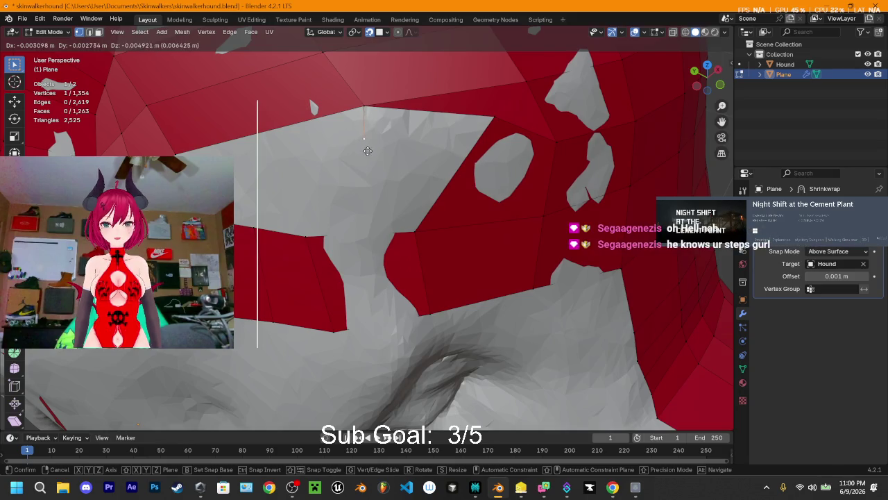
left_click(365, 159)
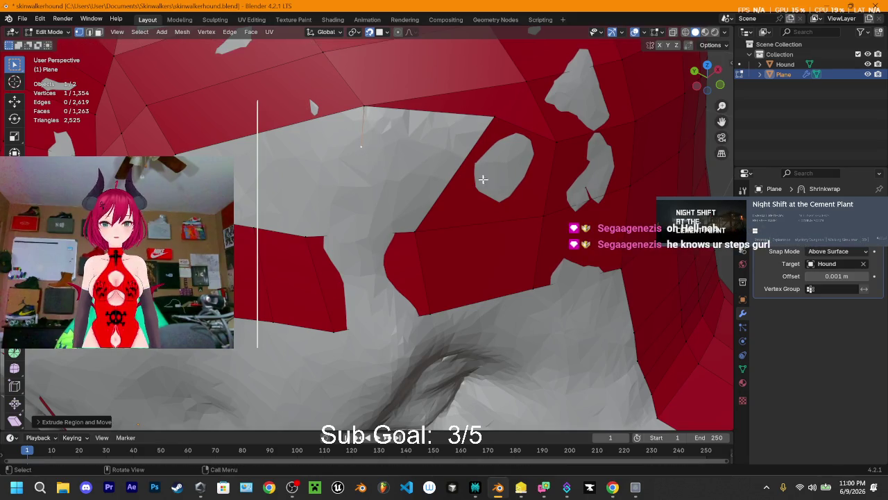
key("ctrl+r")
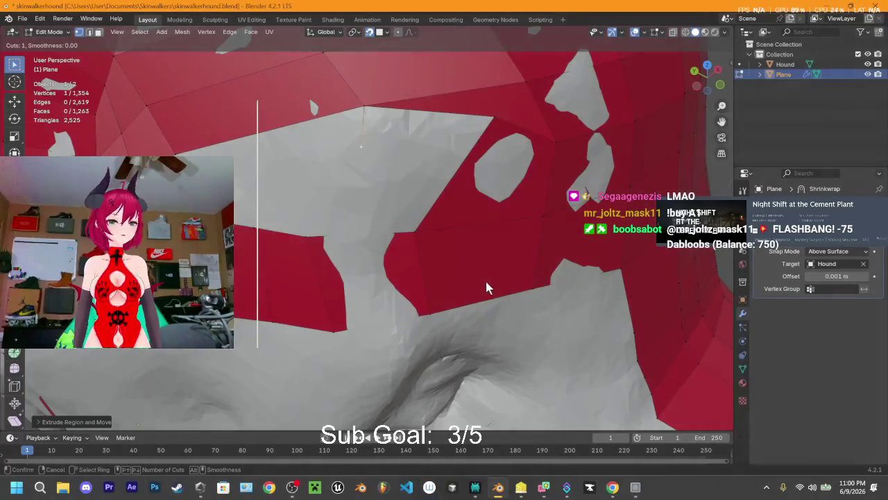
key("Escape")
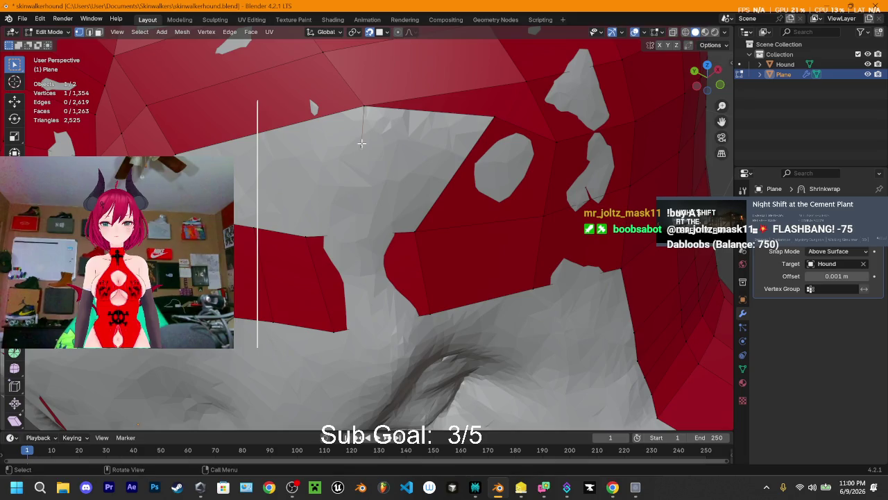
left_click(475, 486)
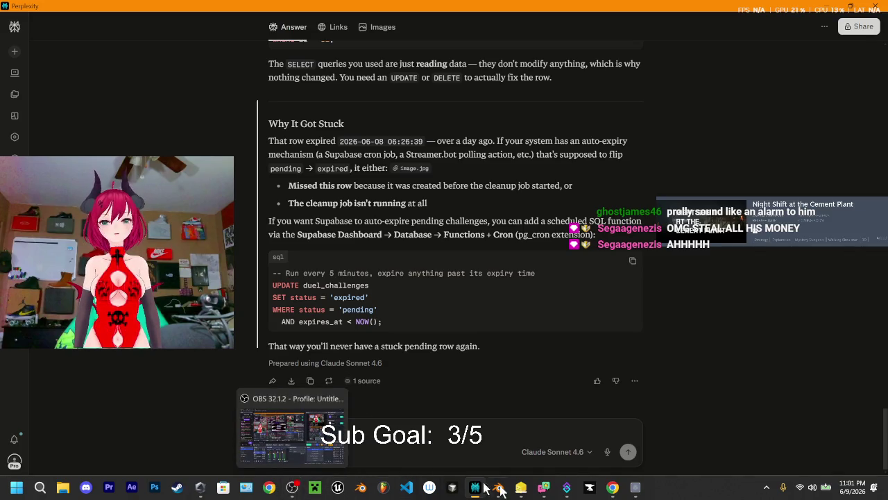
mouse_move(567, 487)
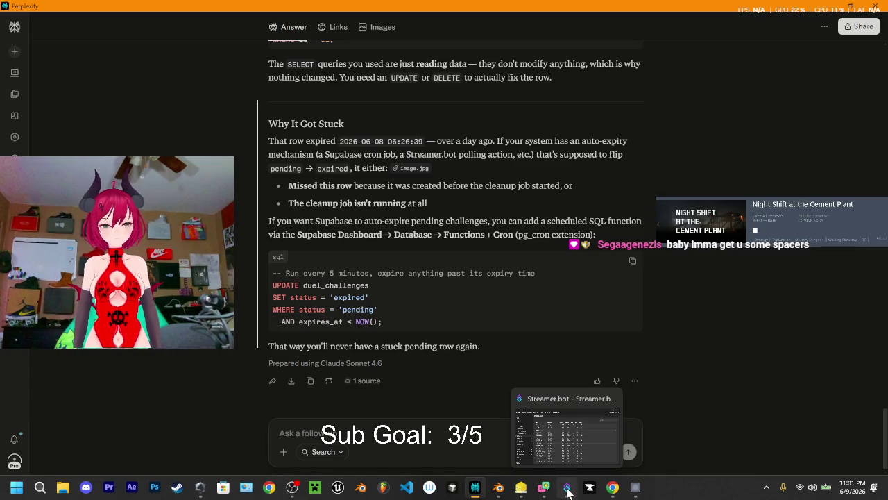
Bring Streamer.bot forward and start adding a new command in the Commands list
left_click(567, 491)
left_click(59, 147)
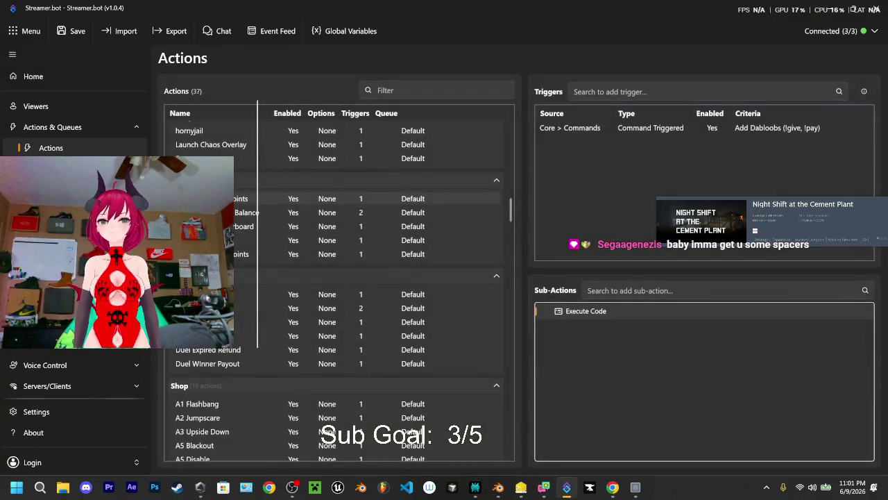
left_click(59, 168)
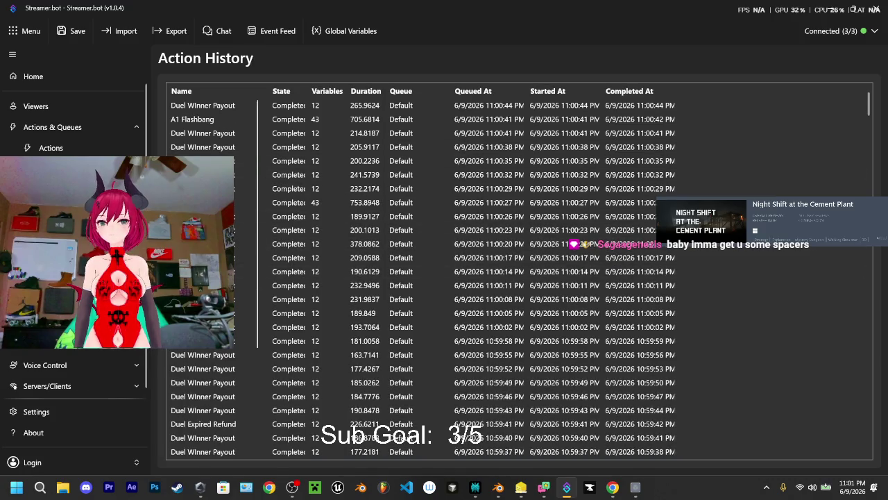
left_click(41, 210)
scroll(332, 370, "up", 2)
scroll(317, 303, "up", 5)
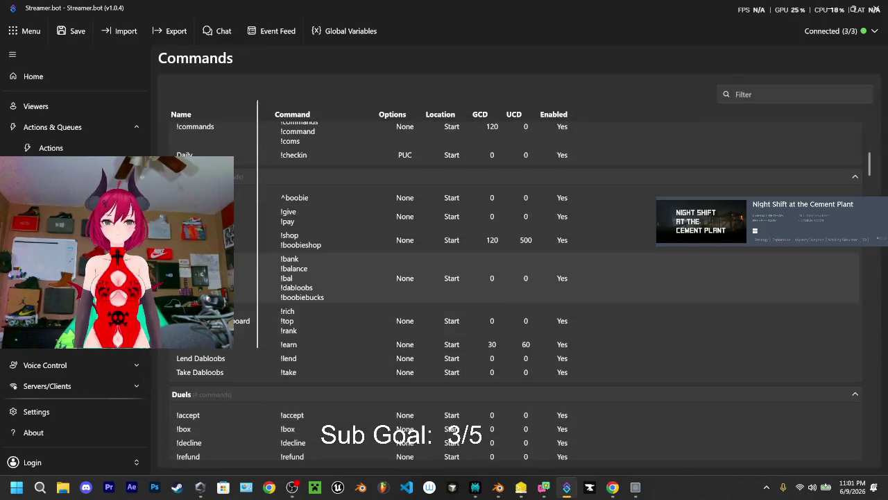
scroll(317, 303, "up", 5)
right_click(244, 182)
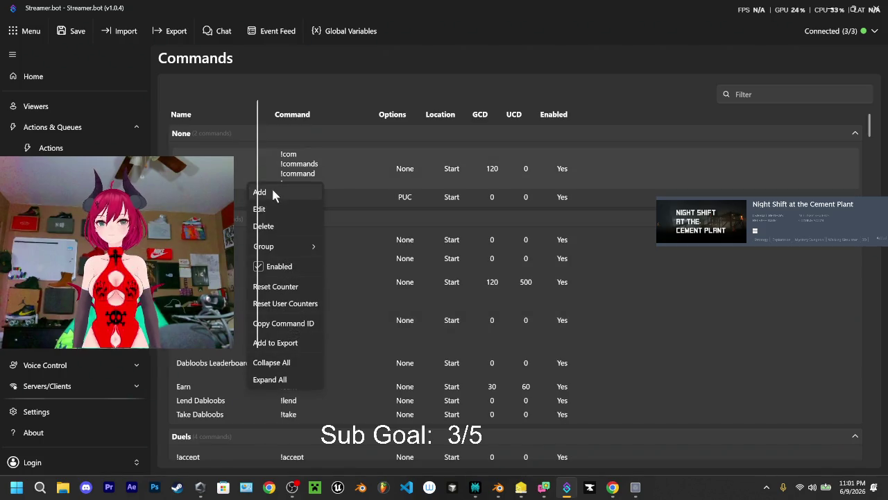
left_click(273, 192)
Create the 'onlyfans' command triggered by !OF and !onlyfans
type("onlyfans")
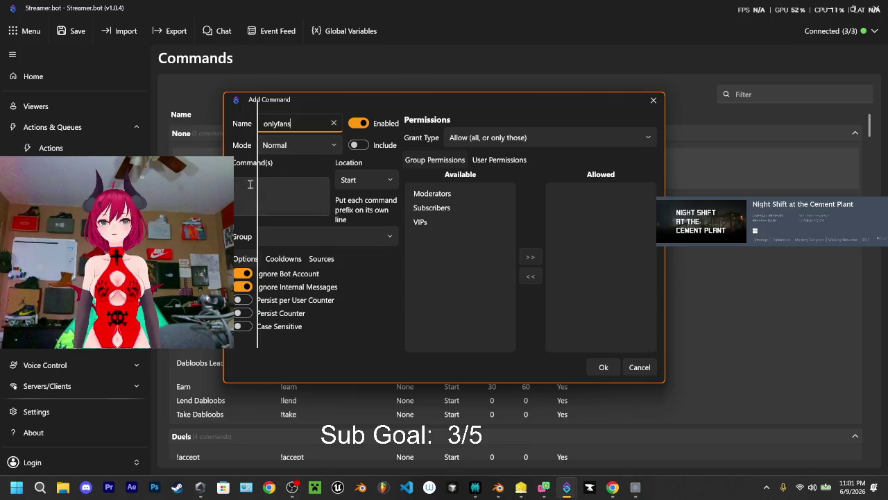
left_click(250, 186)
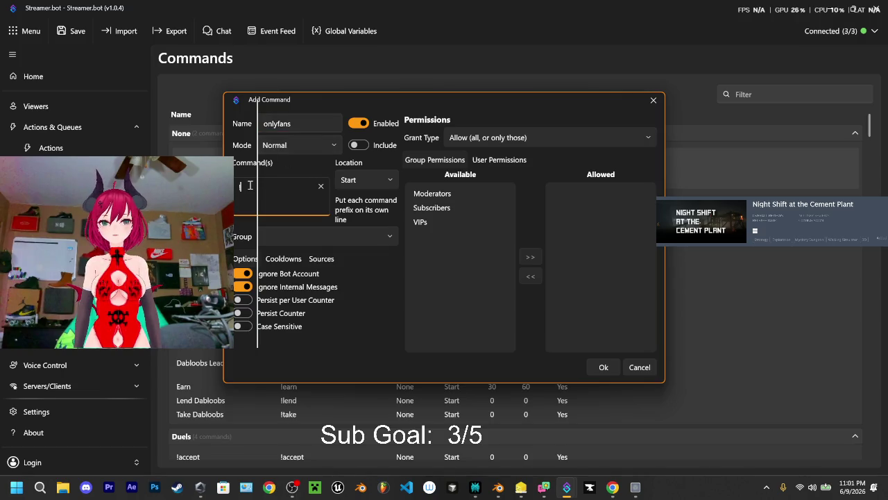
type("!OF")
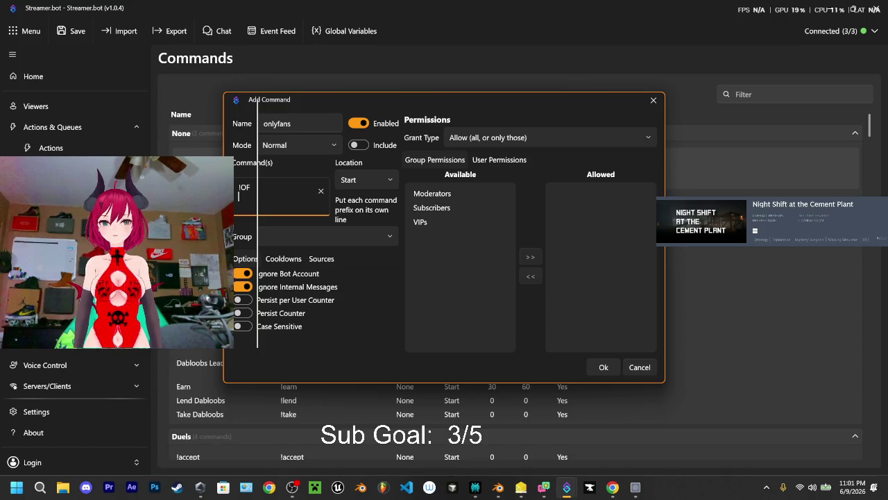
type("!onlyfans")
key("Return")
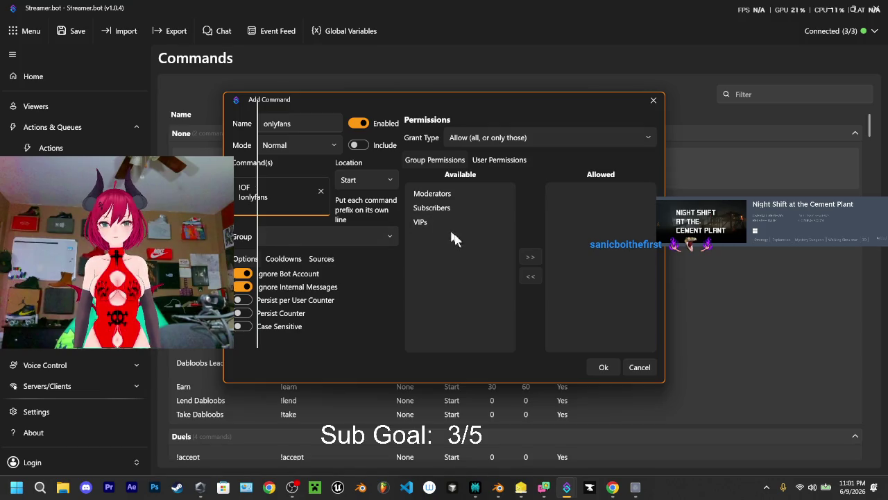
left_click(605, 367)
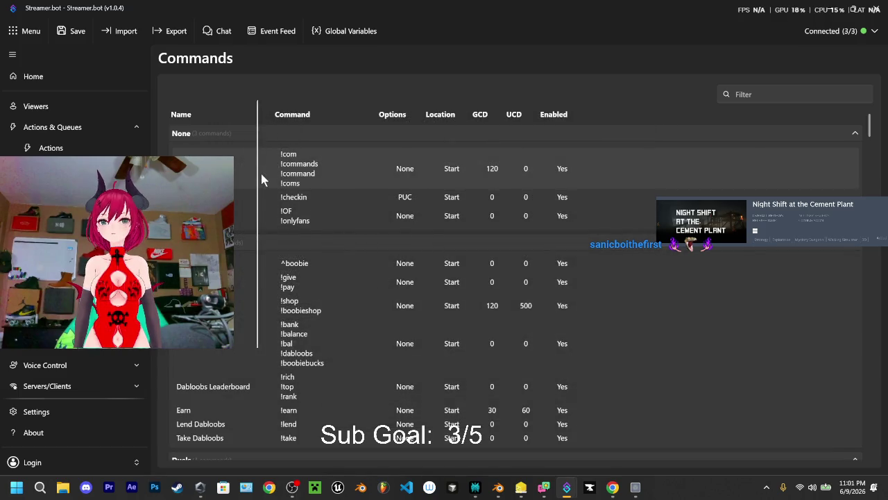
left_click(54, 147)
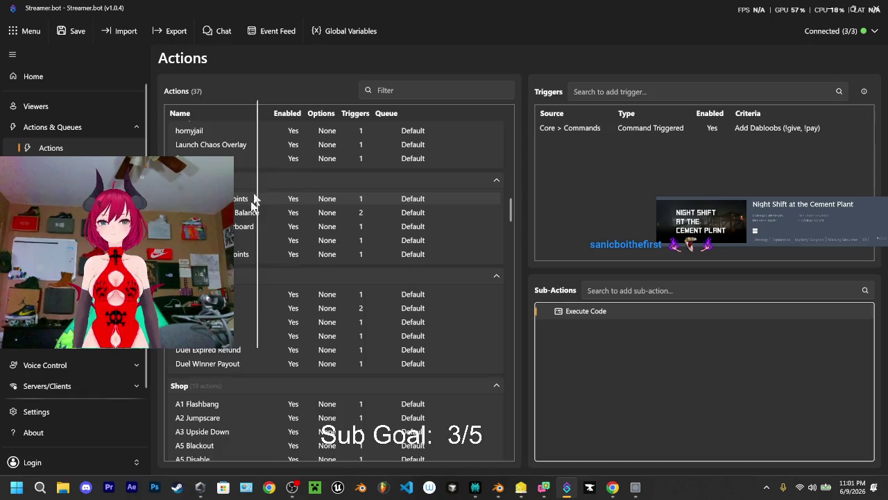
Add a new action named 'OnlyFans'
scroll(253, 199, "up", 2)
right_click(238, 237)
left_click(276, 197)
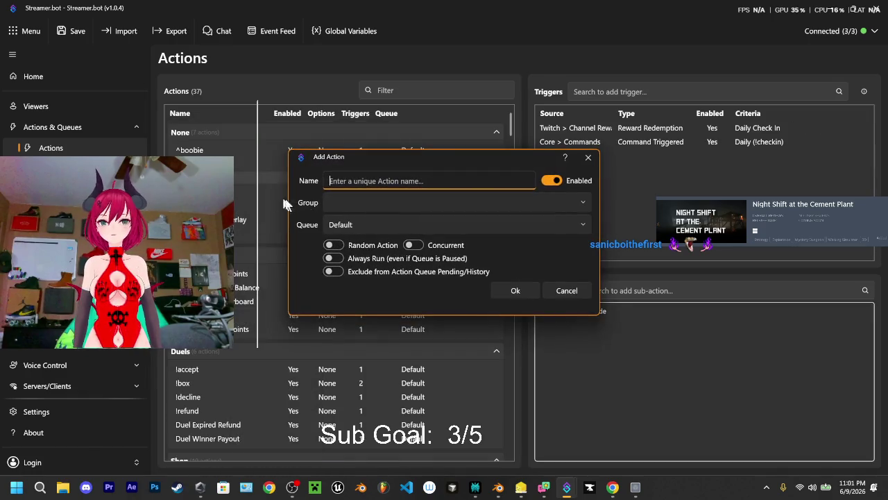
type("Only")
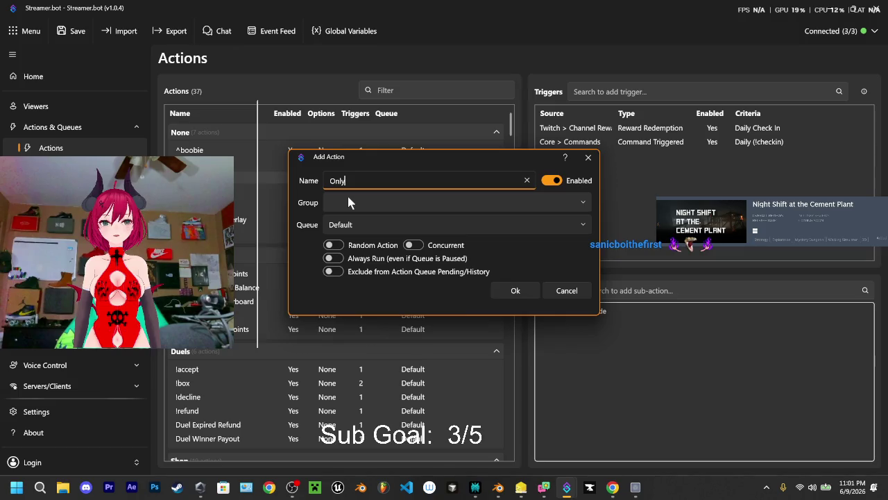
type("Fans")
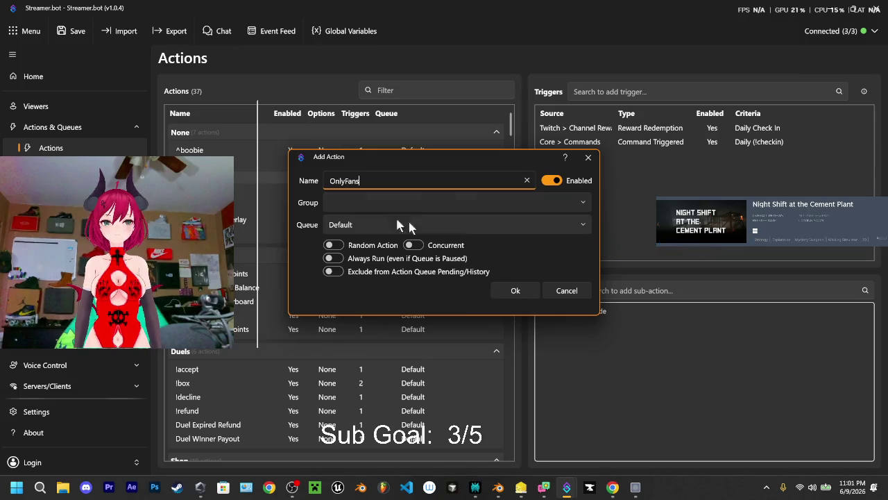
left_click(515, 291)
Give the action a Command Triggered trigger linked to the onlyfans command
right_click(644, 152)
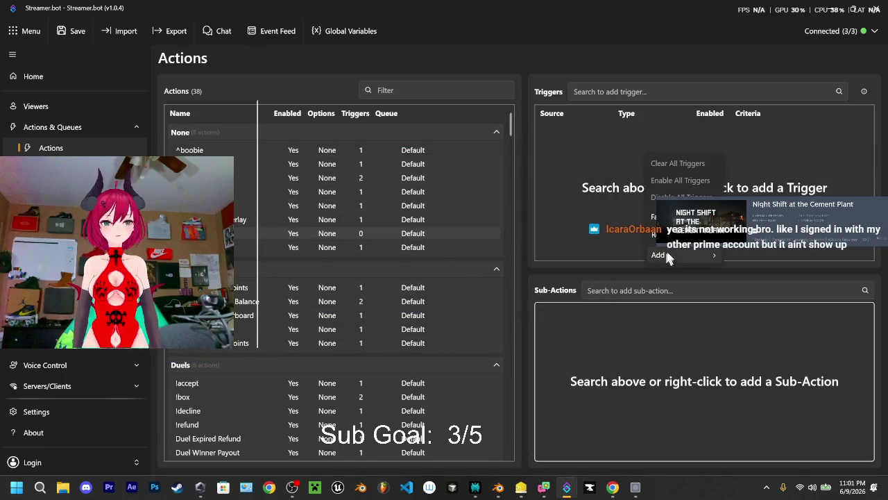
mouse_move(738, 259)
mouse_move(656, 61)
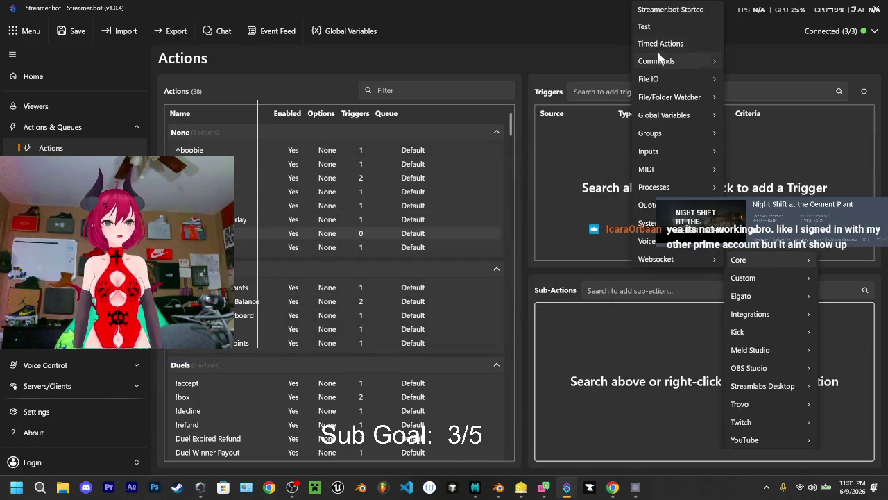
left_click(578, 64)
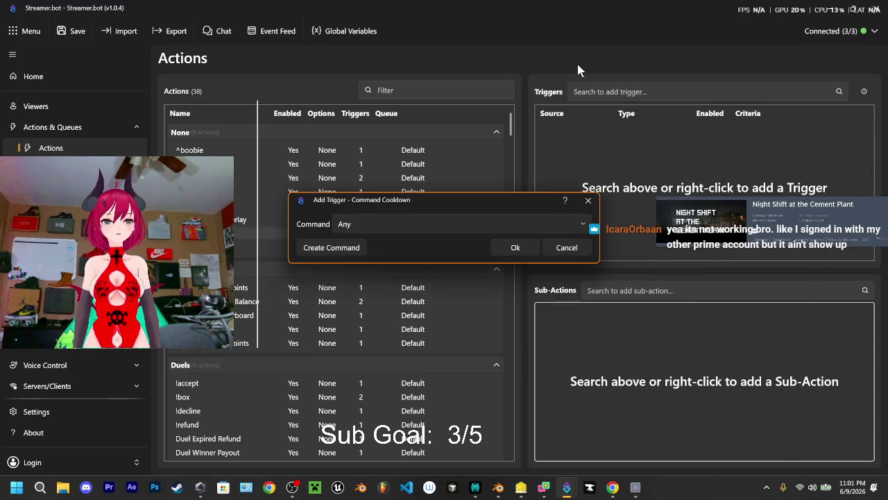
left_click(567, 247)
right_click(621, 164)
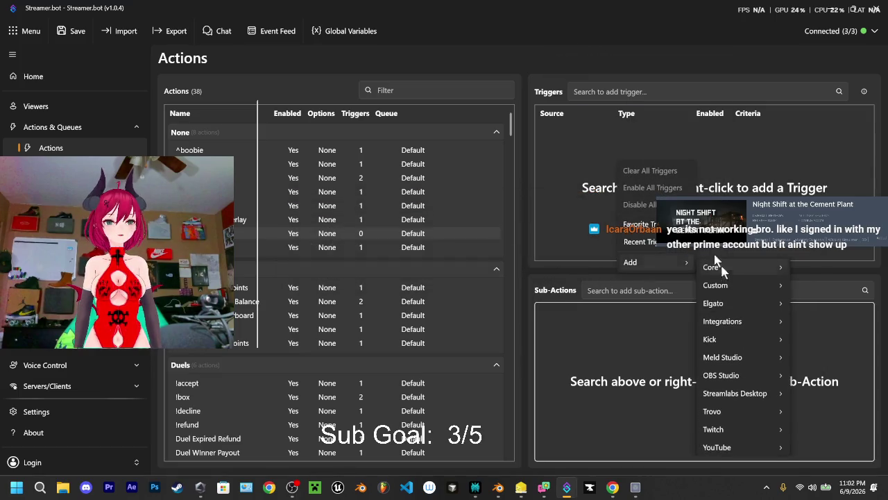
mouse_move(710, 268)
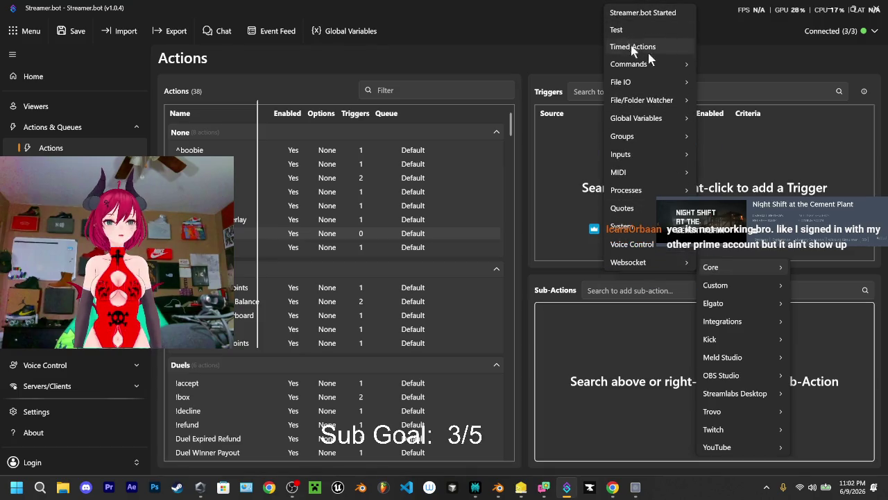
mouse_move(629, 64)
left_click(563, 85)
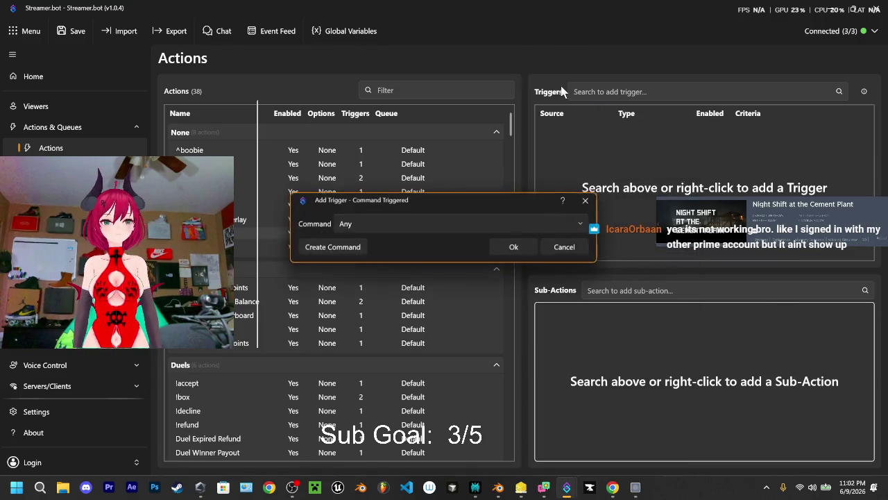
left_click(356, 229)
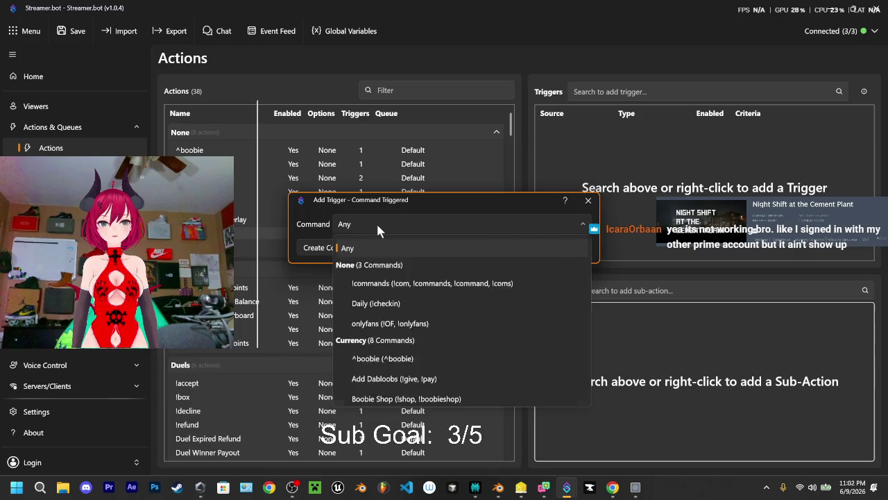
left_click(380, 327)
left_click(331, 247)
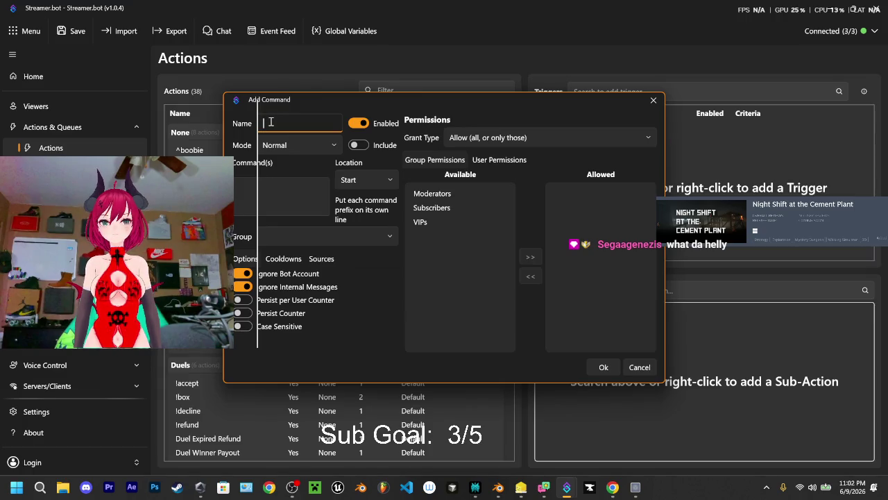
left_click(652, 369)
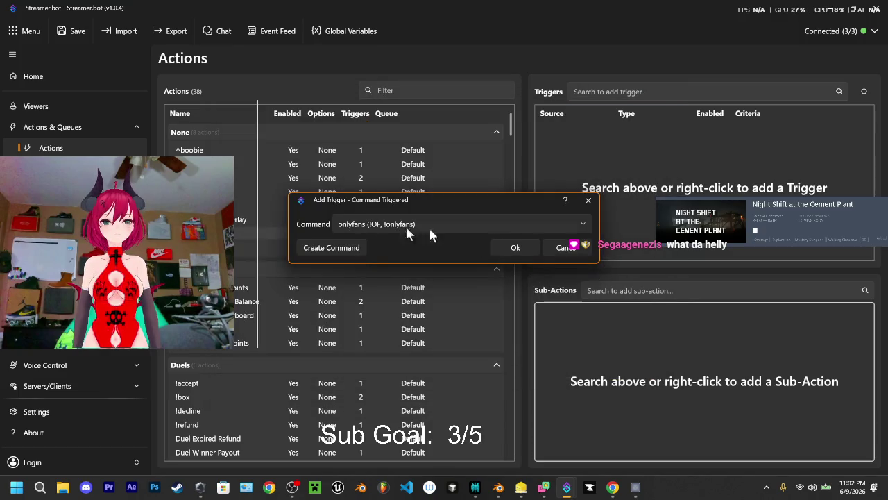
left_click(517, 247)
right_click(614, 351)
mouse_move(625, 433)
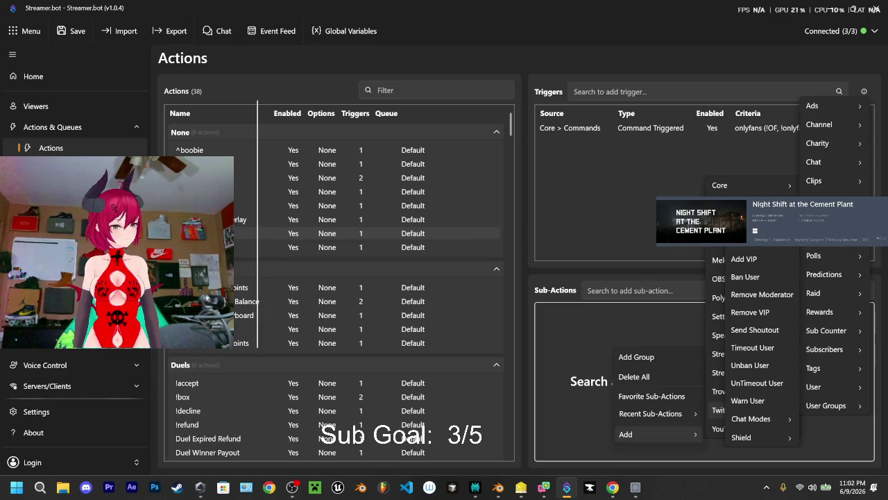
mouse_move(722, 409)
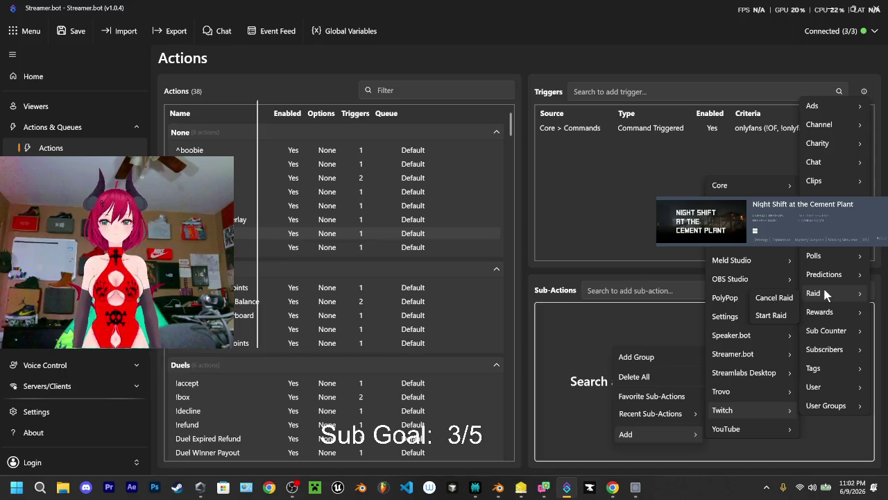
Open File Explorer and minimize Streamer.bot
left_click(63, 487)
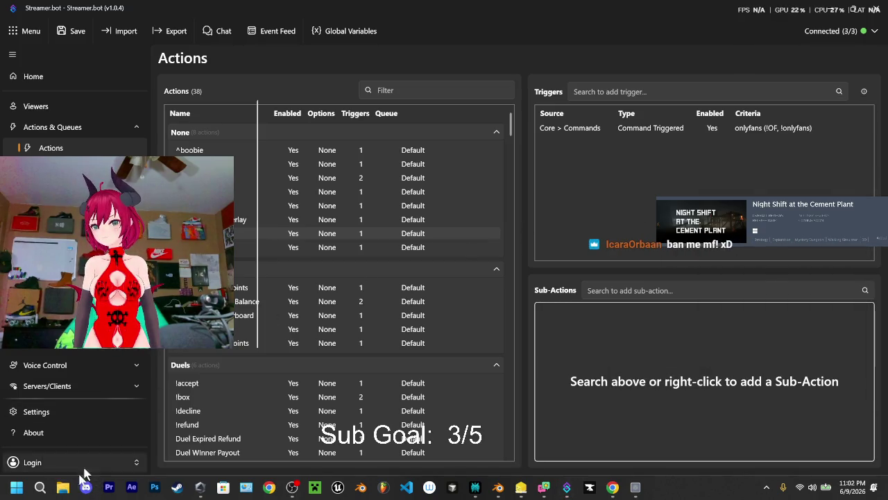
left_click(825, 8)
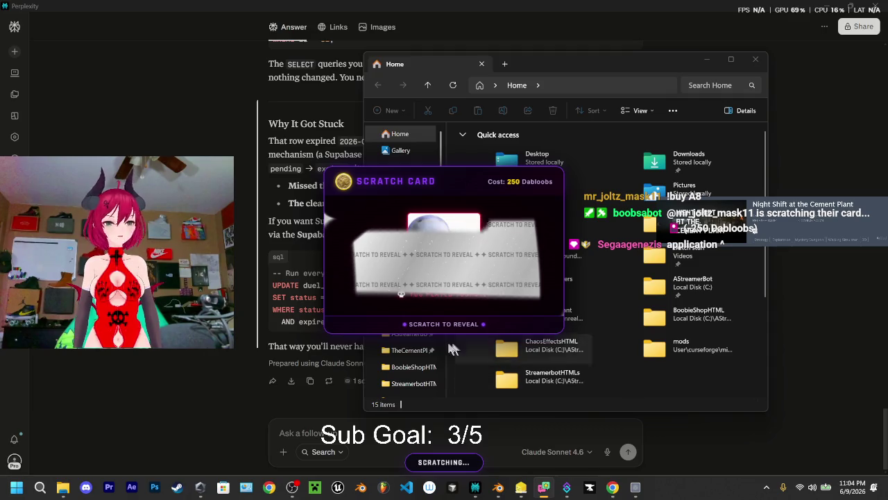
Open the Videos folder from Quick access
double_click(654, 255)
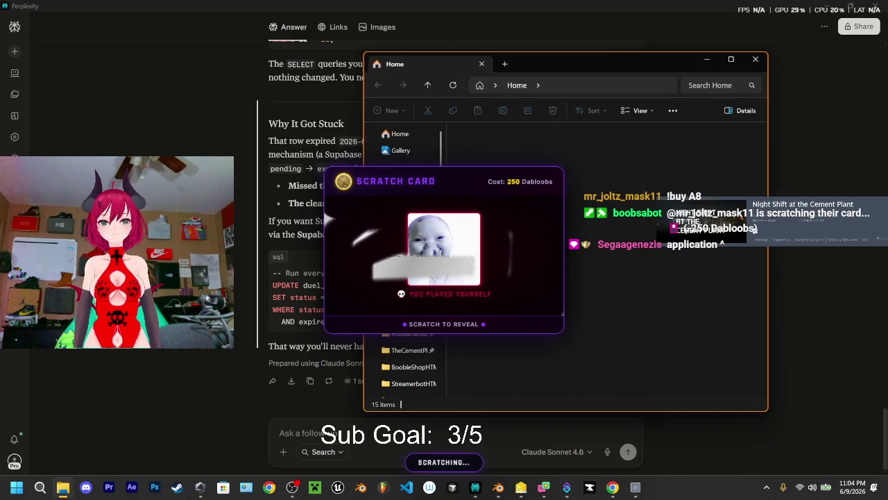
Move the Videos window left and play SU Application.mp4 full screen
scroll(588, 269, "down", 5)
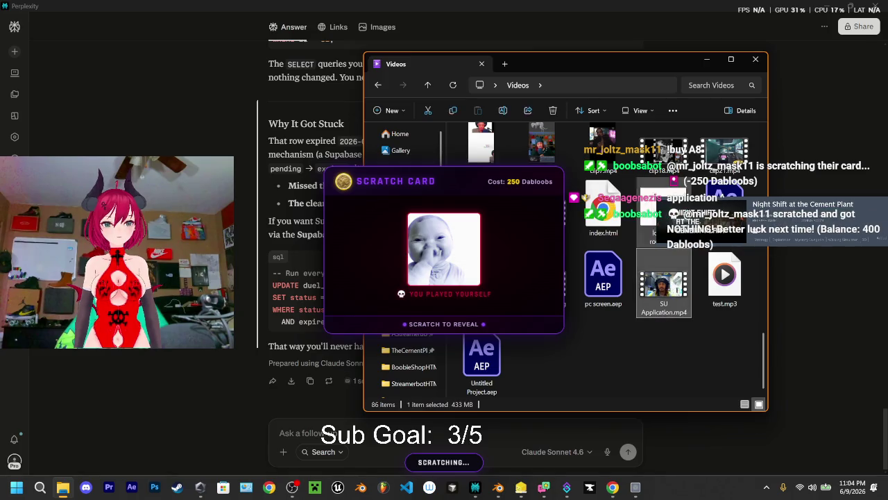
key("alt+F4")
left_click_drag(595, 61, 553, 77)
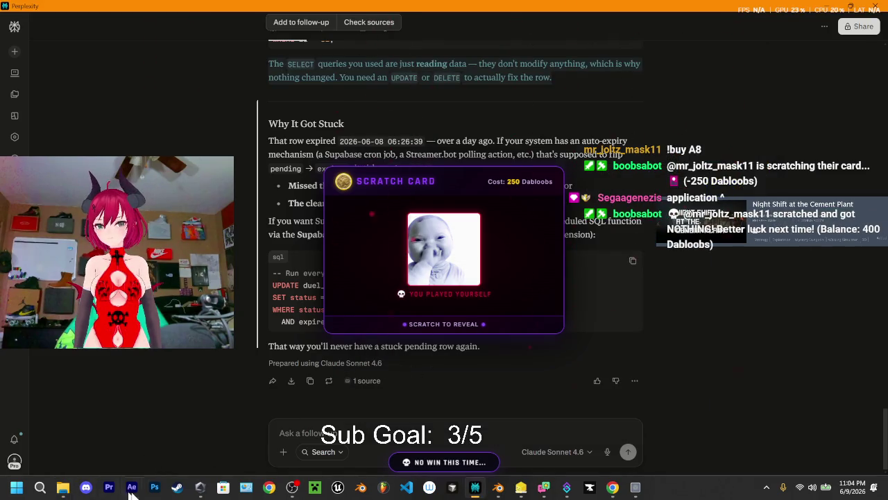
left_click(68, 490)
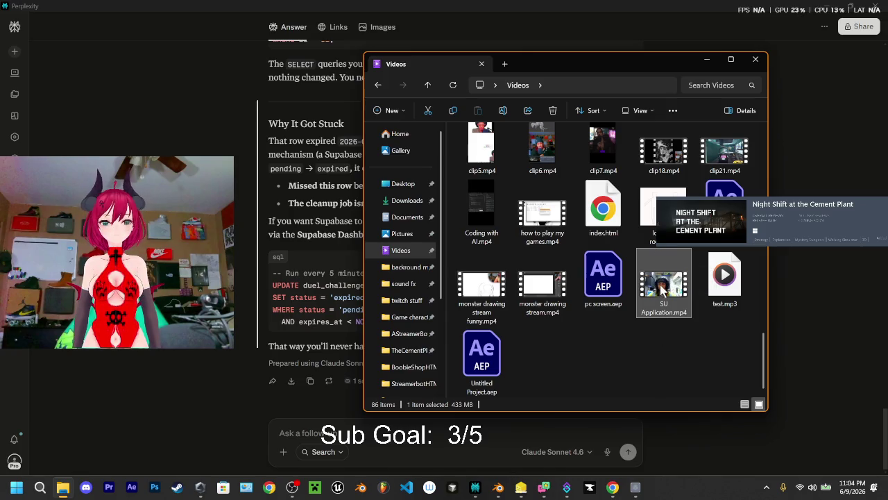
left_click_drag(570, 63, 447, 54)
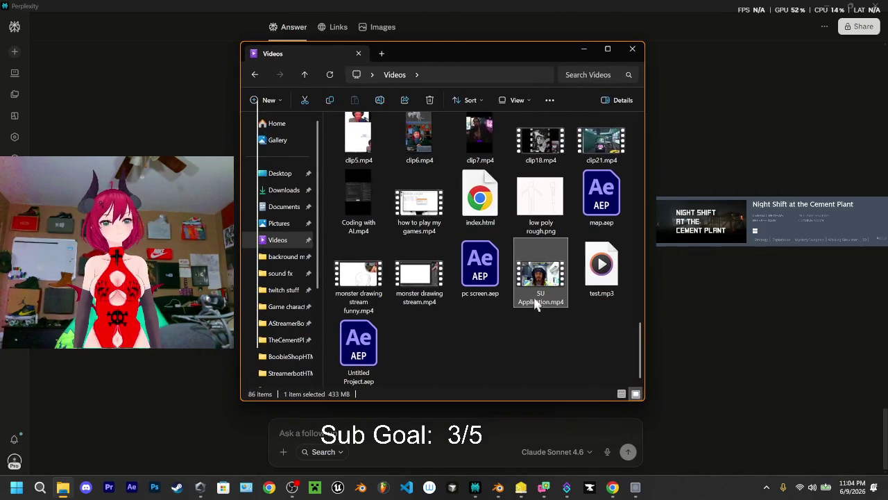
double_click(545, 280)
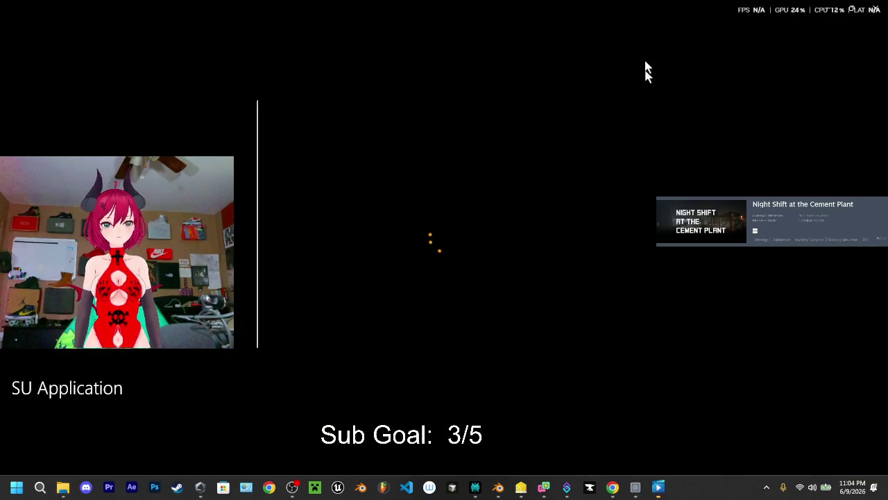
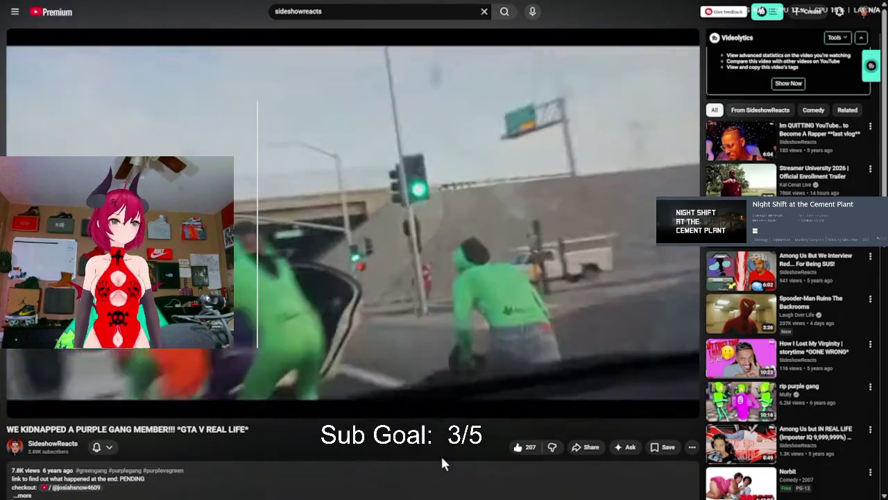
Switch the YouTube player to fullscreen with the F key
key("f")
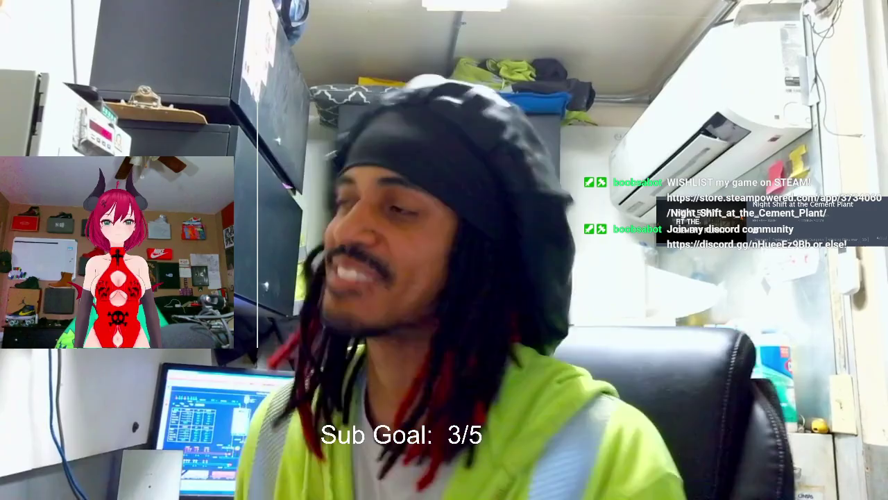
Exit fullscreen and close the SU Application clip in Media Player
key("Escape")
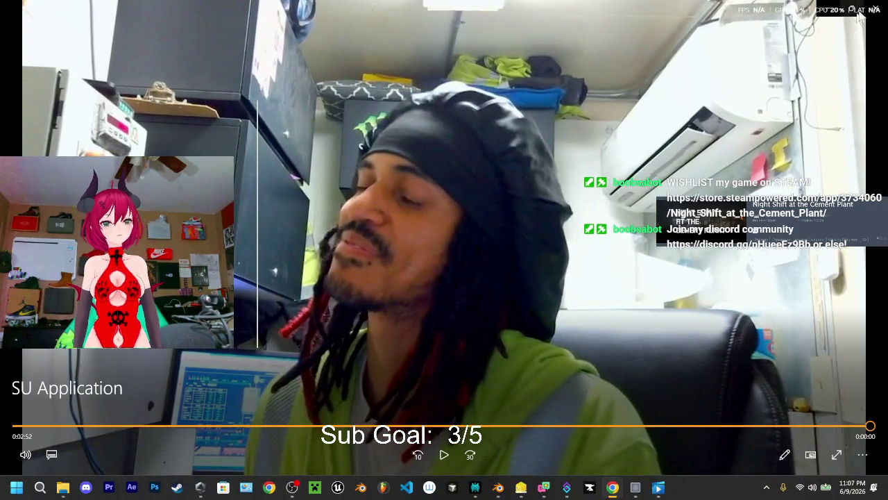
left_click(880, 7)
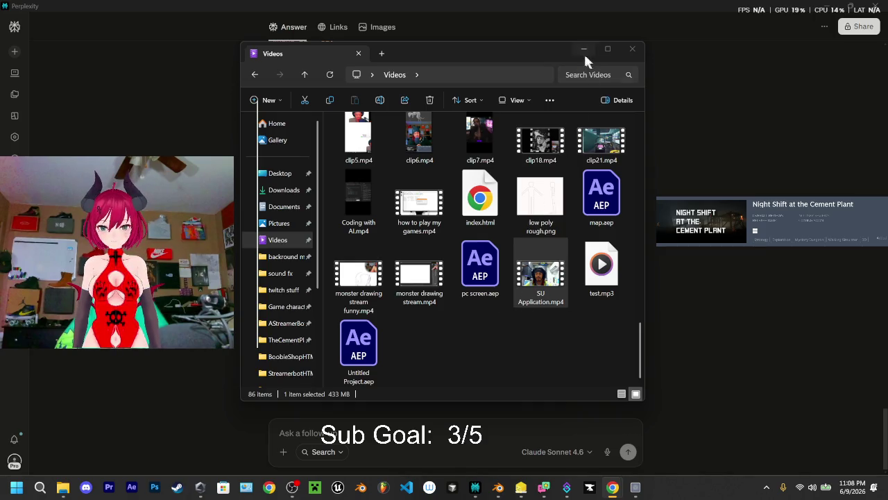
Minimize File Explorer and scroll Perplexity back to the How It Works and The Code sections
left_click(584, 56)
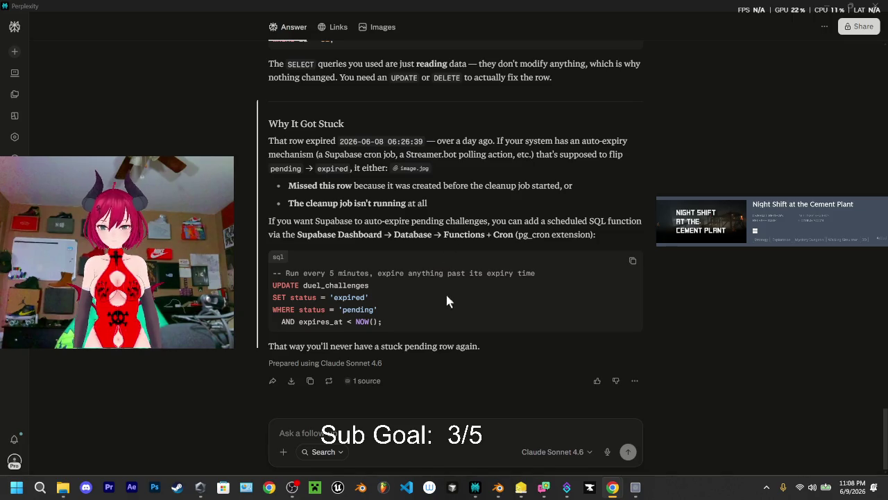
scroll(446, 292, "up", 5)
scroll(423, 261, "up", 5)
scroll(395, 250, "up", 5)
scroll(372, 242, "up", 5)
scroll(375, 229, "up", 5)
scroll(388, 240, "up", 5)
scroll(385, 233, "up", 1)
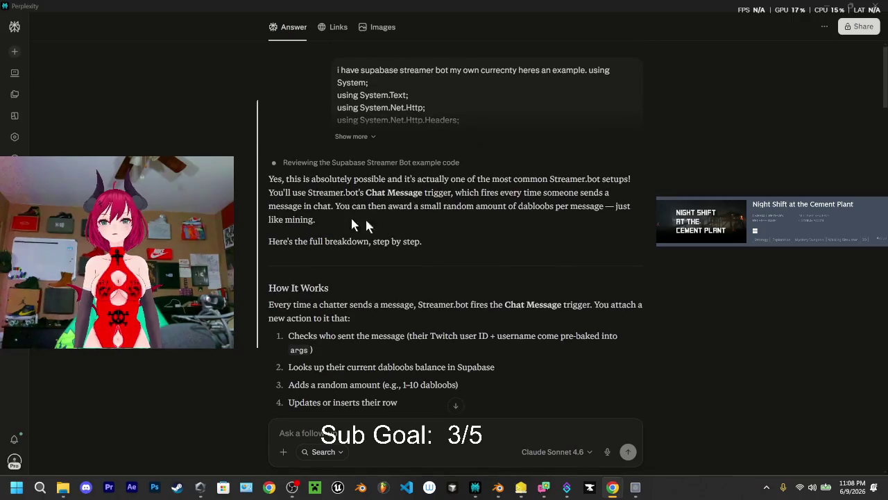
scroll(308, 201, "down", 2)
scroll(302, 182, "up", 2)
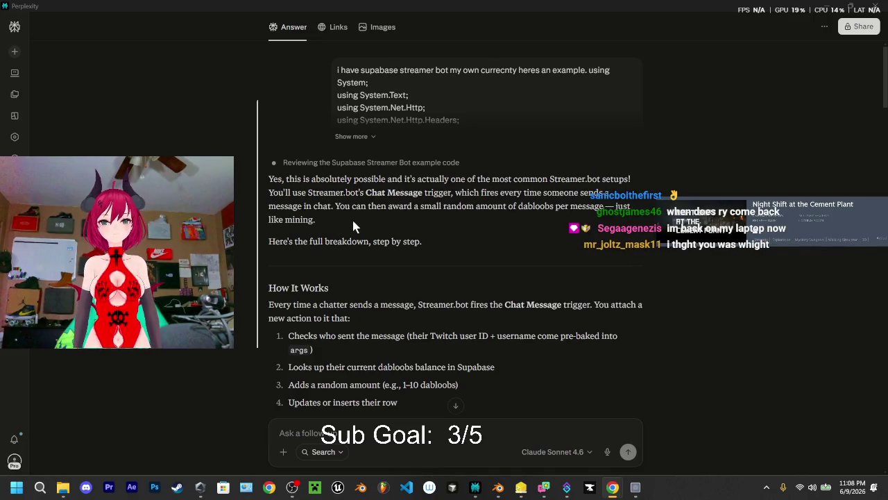
scroll(394, 238, "down", 2)
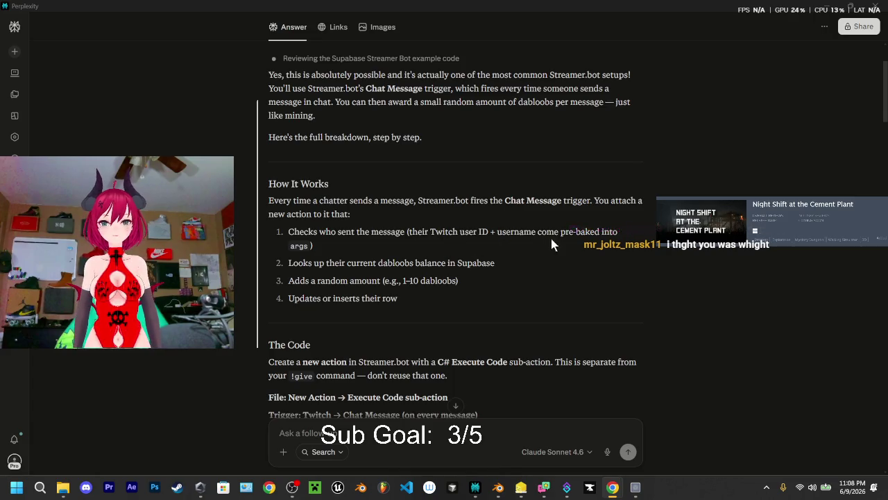
scroll(537, 242, "down", 1)
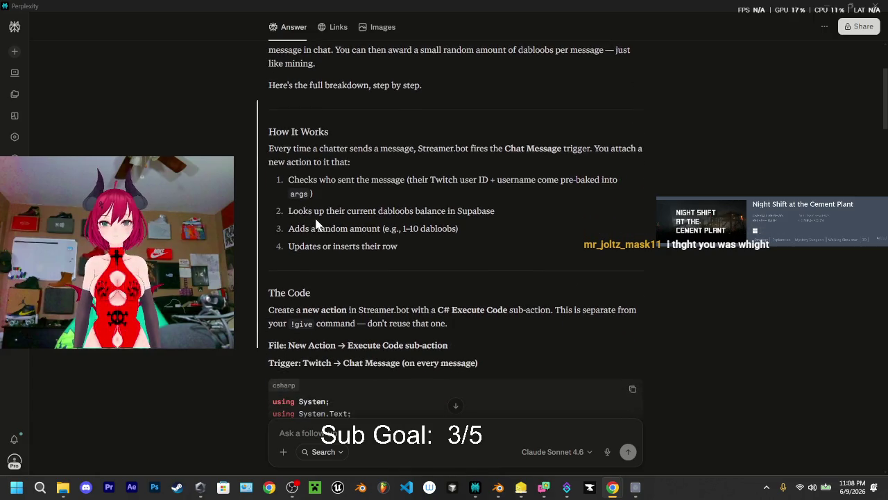
scroll(337, 218, "down", 1)
scroll(306, 208, "down", 1)
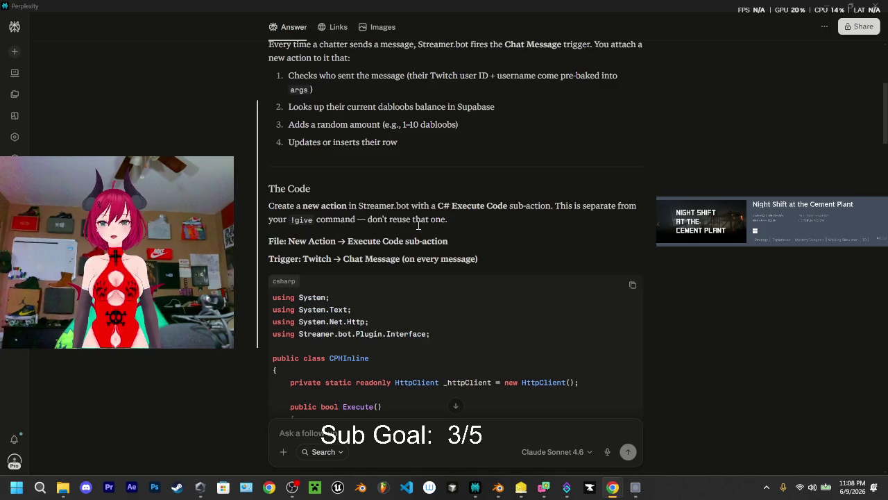
scroll(297, 193, "down", 1)
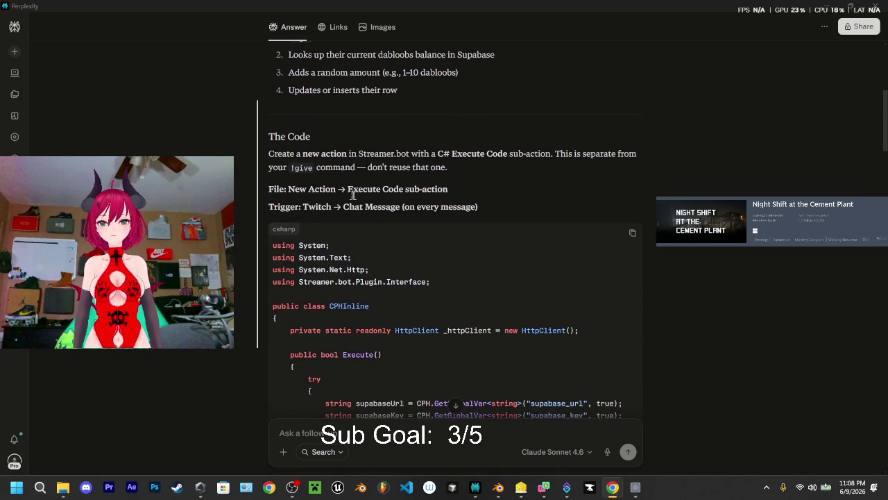
scroll(345, 206, "down", 1)
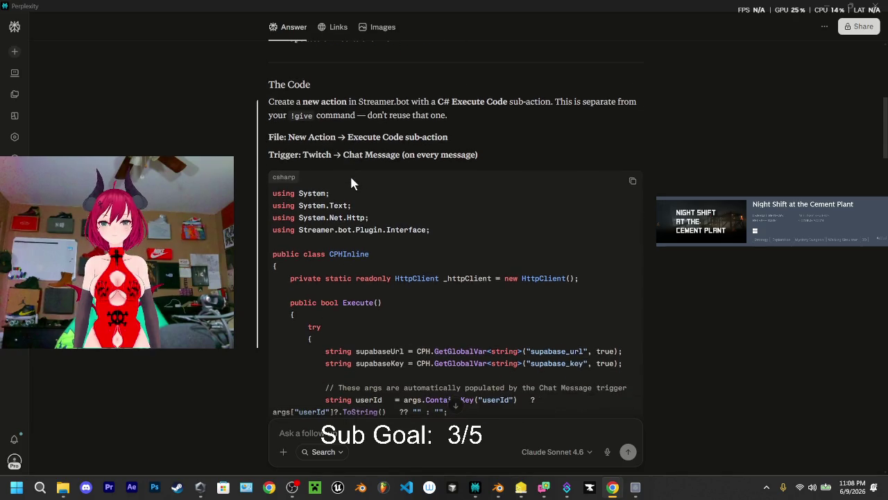
scroll(350, 174, "down", 1)
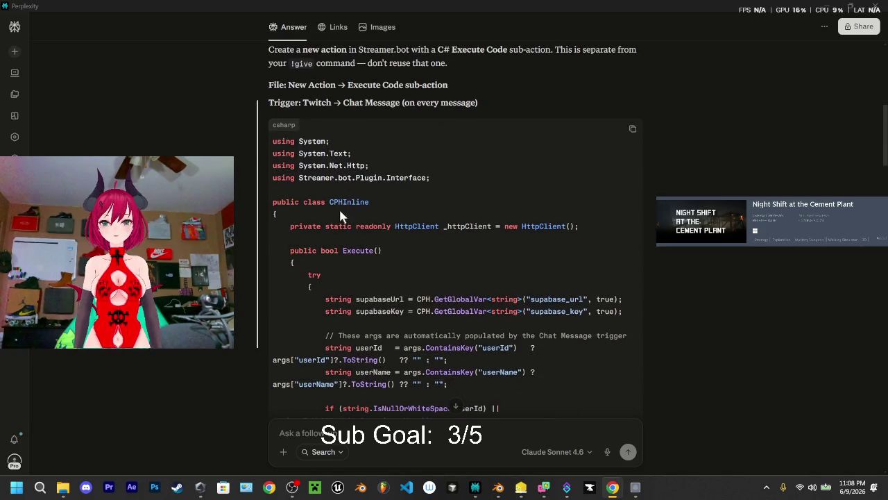
scroll(409, 201, "down", 1)
scroll(399, 203, "down", 1)
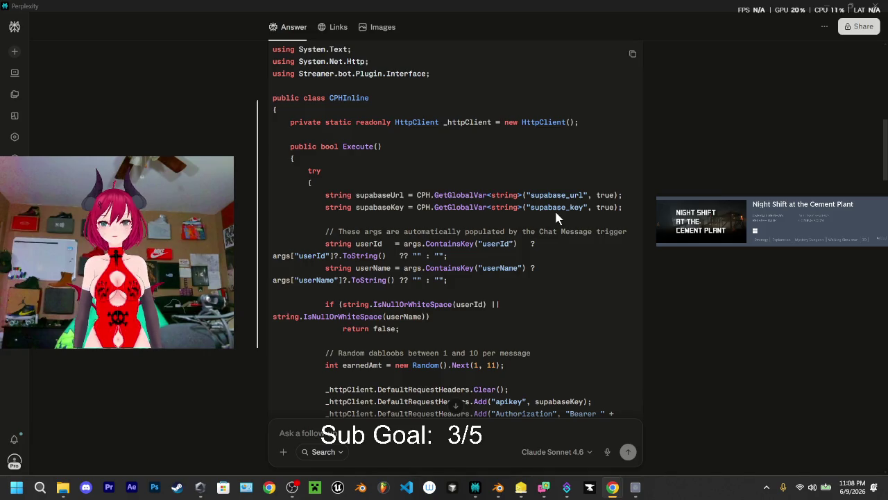
scroll(517, 205, "down", 1)
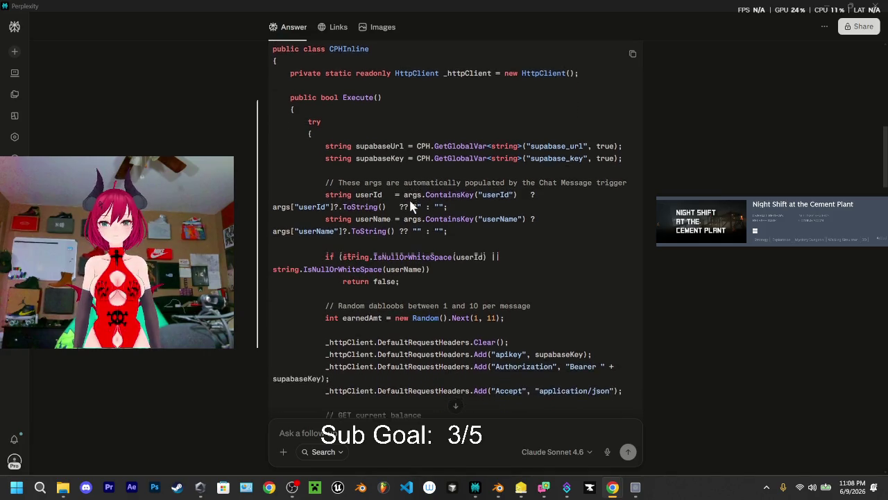
scroll(478, 202, "down", 1)
scroll(480, 205, "down", 2)
scroll(479, 207, "down", 2)
scroll(474, 208, "down", 5)
scroll(474, 208, "down", 3)
scroll(444, 201, "down", 3)
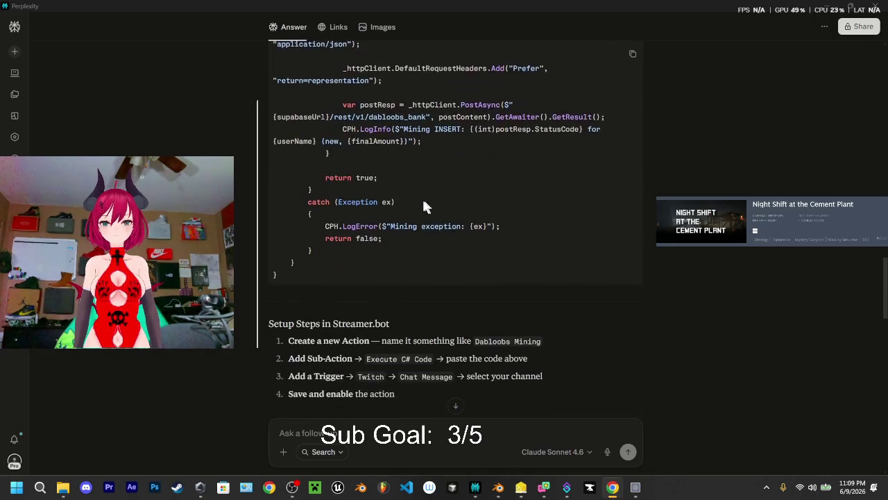
scroll(422, 197, "down", 2)
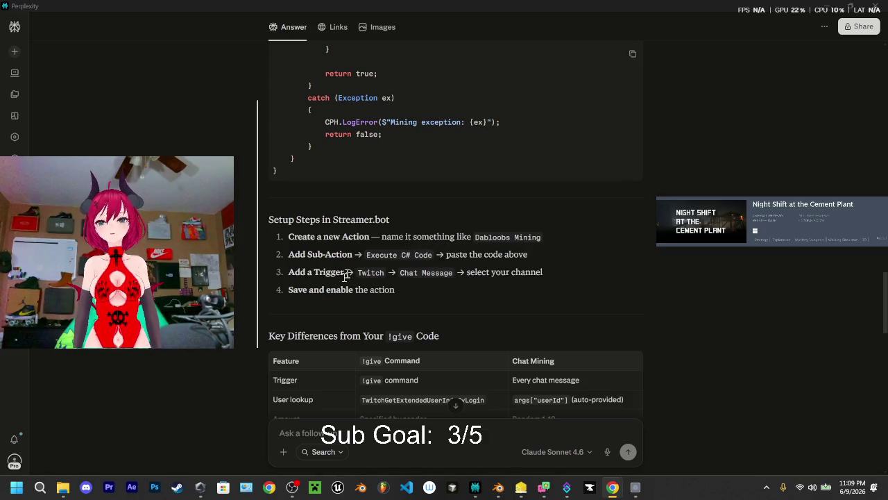
scroll(444, 229, "down", 2)
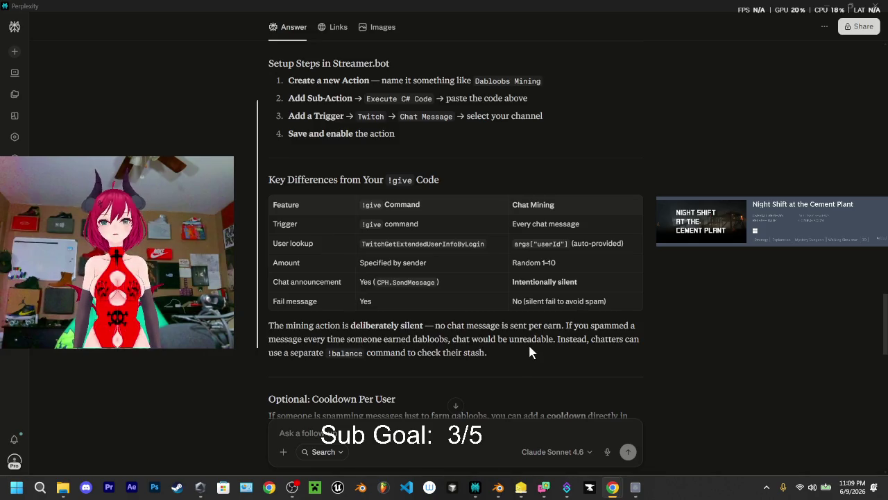
scroll(430, 347, "down", 1)
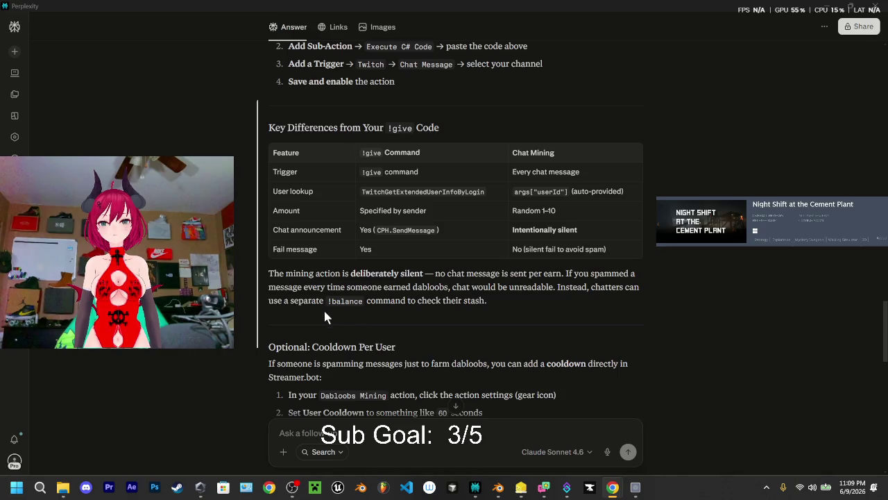
scroll(403, 295, "down", 1)
scroll(347, 270, "down", 1)
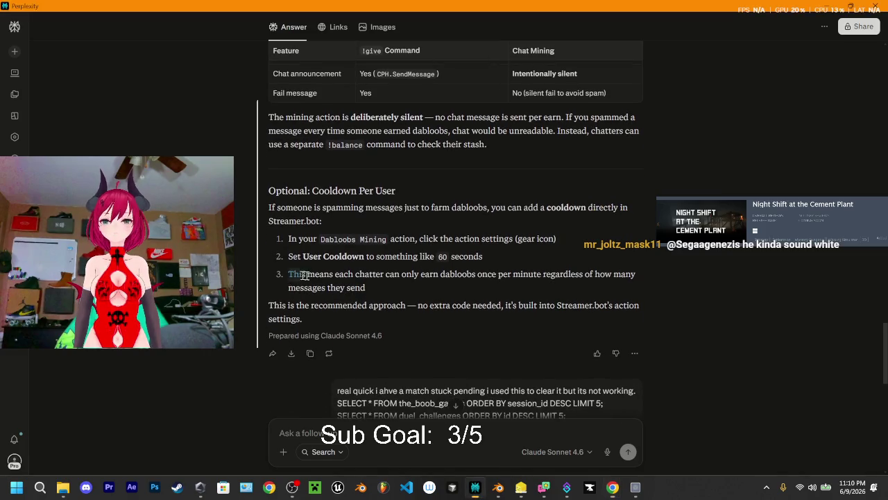
scroll(444, 256, "up", 2)
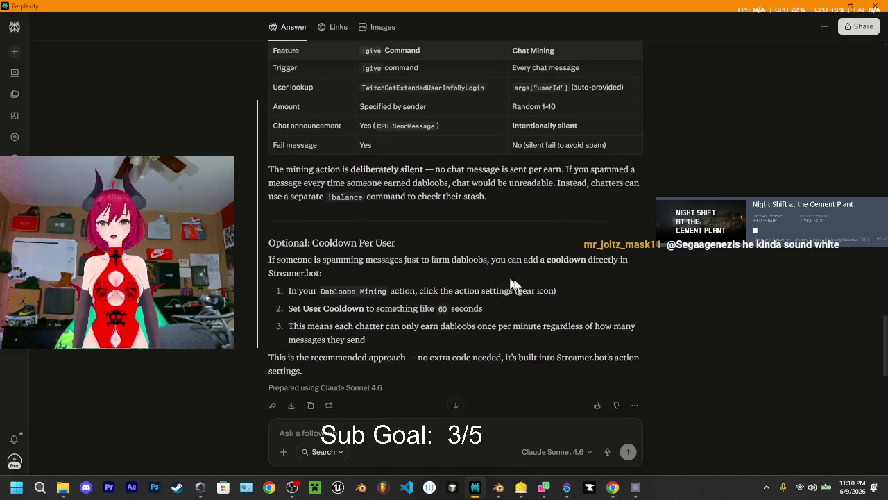
scroll(500, 274, "up", 1)
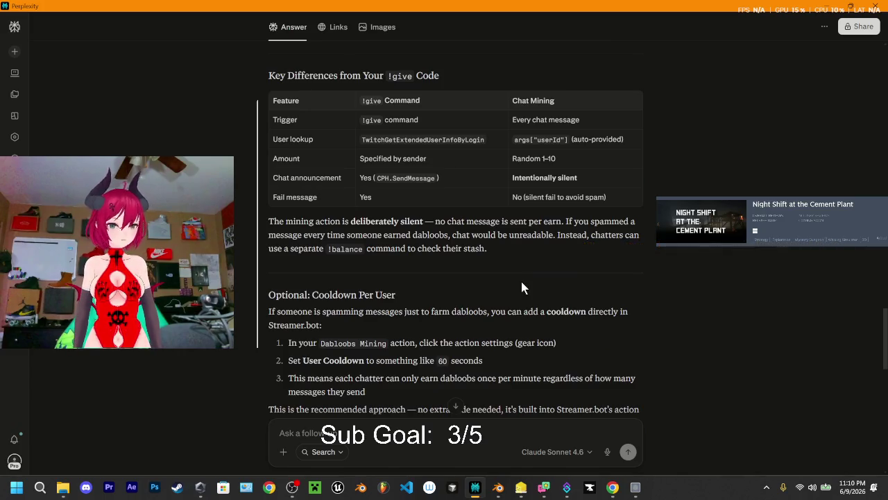
Minimize Perplexity to bring the Blender hound retopology scene forward
left_click(825, 7)
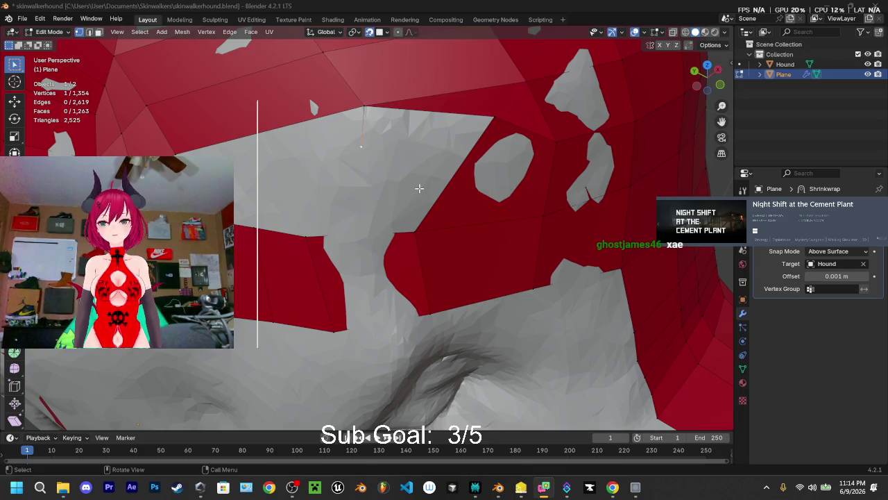
Delete the stray face near the eye area of the retopology plane
mouse_move(519, 194)
middle_mouse_down()
mouse_move(592, 204)
mouse_move(515, 174)
mouse_move(482, 199)
mouse_move(411, 186)
mouse_move(458, 208)
mouse_move(513, 206)
middle_mouse_up()
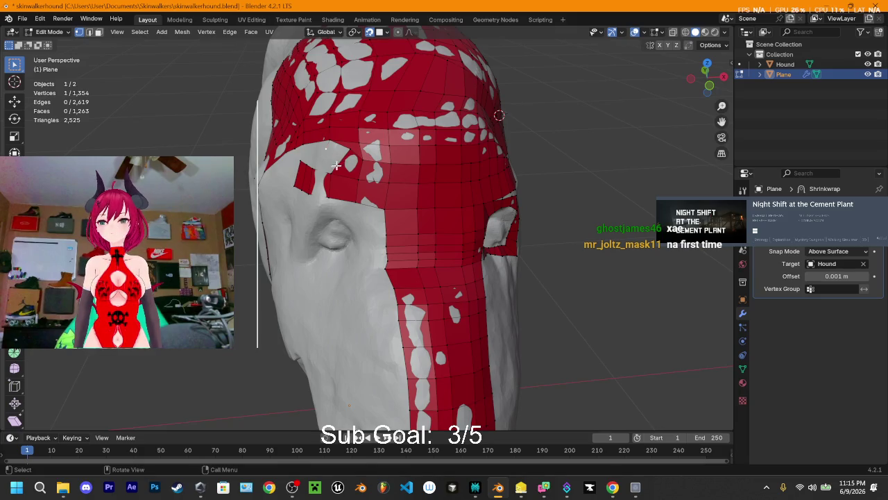
mouse_move(571, 215)
middle_mouse_down()
mouse_move(585, 217)
mouse_move(545, 203)
middle_mouse_up()
mouse_move(434, 198)
middle_mouse_down()
mouse_move(531, 174)
mouse_move(517, 178)
middle_mouse_up()
mouse_move(580, 201)
middle_mouse_down()
mouse_move(539, 211)
mouse_move(609, 218)
mouse_move(566, 215)
mouse_move(579, 218)
middle_mouse_up()
middle_click_drag(274, 211, 363, 199)
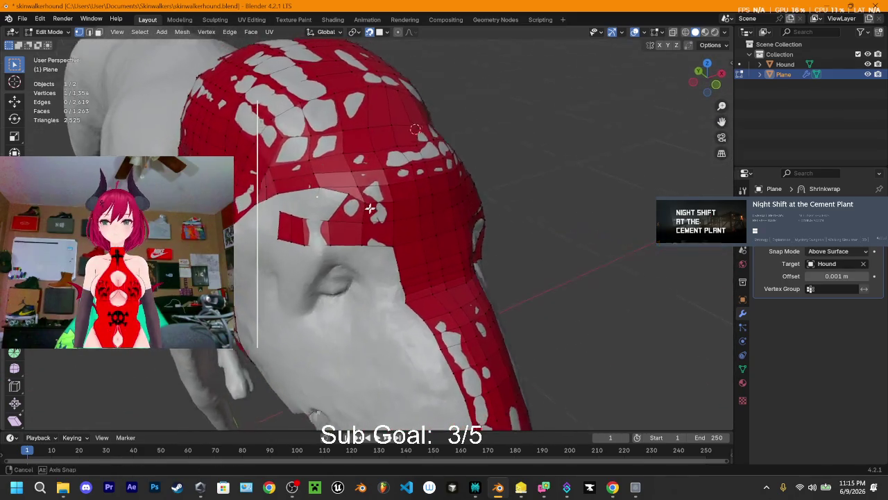
scroll(349, 212, "up", 3)
scroll(419, 214, "up", 2)
scroll(420, 213, "down", 1)
scroll(421, 229, "down", 2)
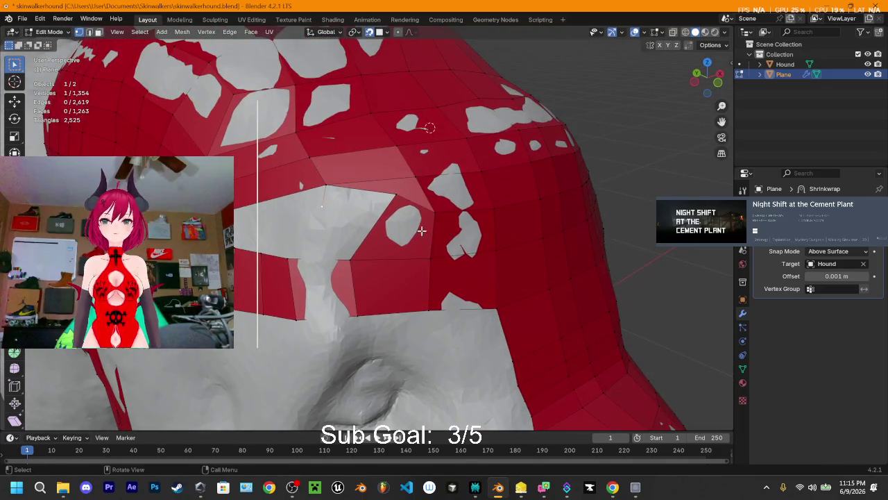
left_click(442, 235)
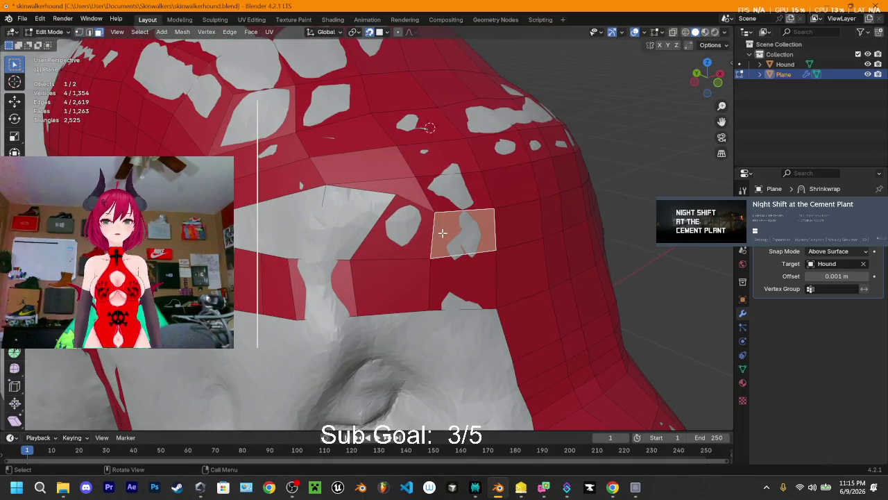
key("x")
left_click(441, 231)
Try several loop cuts beside the gap and undo the unwanted ones
middle_click_drag(352, 240, 359, 249)
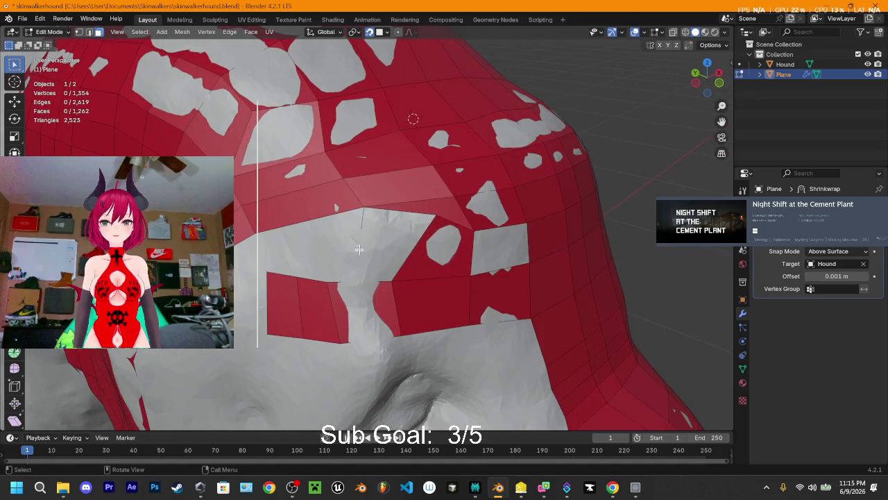
scroll(375, 236, "up", 3)
scroll(417, 257, "up", 1)
key("ctrl+r")
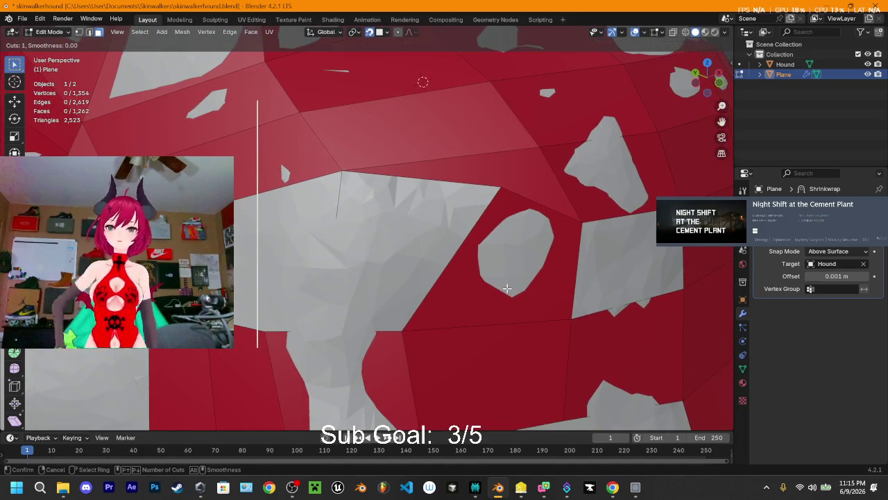
left_click(456, 268)
left_click(464, 246)
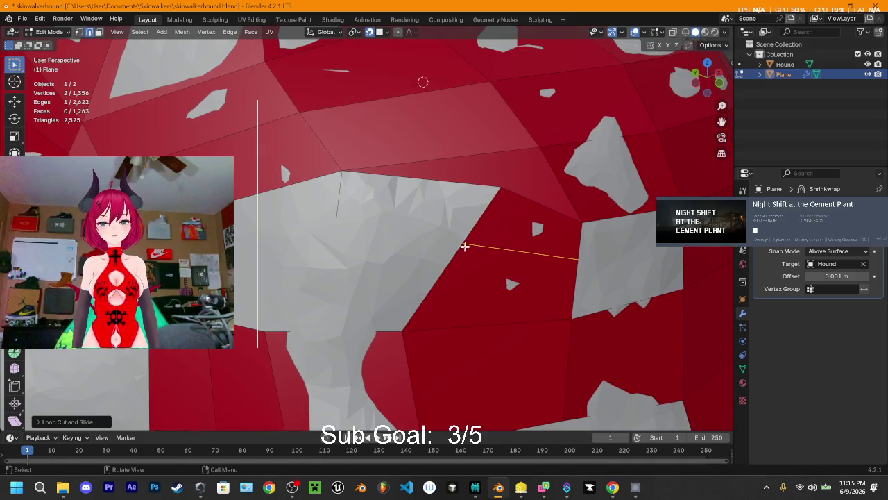
key("ctrl+r")
left_click(435, 302)
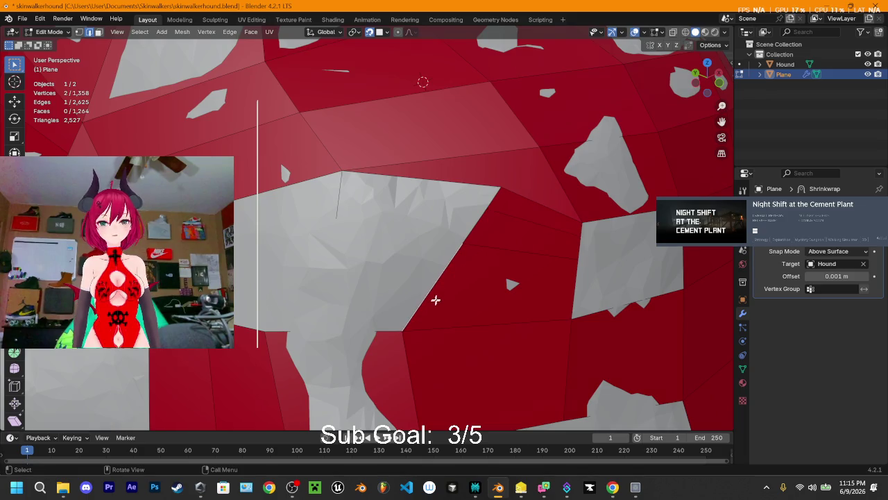
key("ctrl+r")
left_click(455, 298)
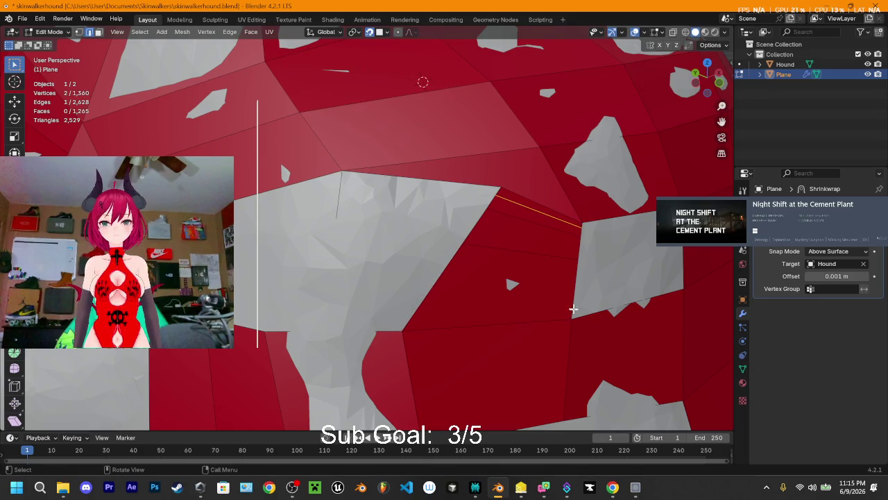
key("ctrl+z")
key("ctrl+z")
key("ctrl+z")
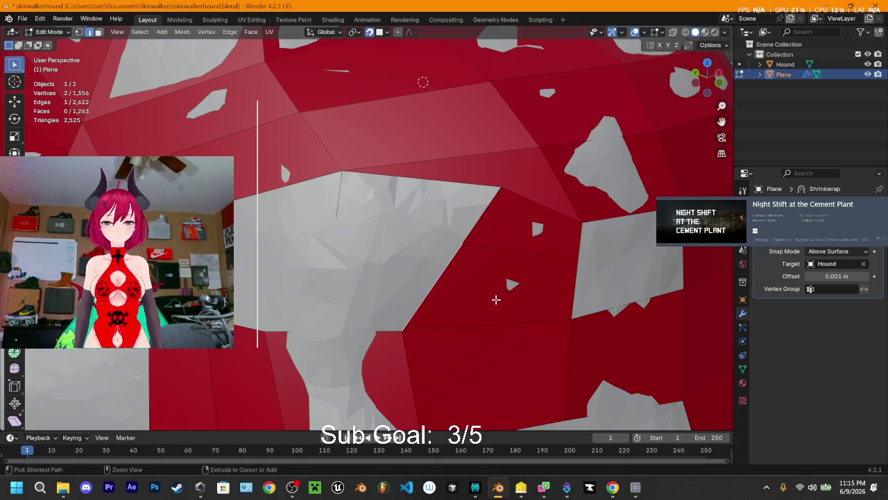
Add the final horizontal loop cut beside the gap and slide it into place
key("ctrl+r")
left_click(567, 292)
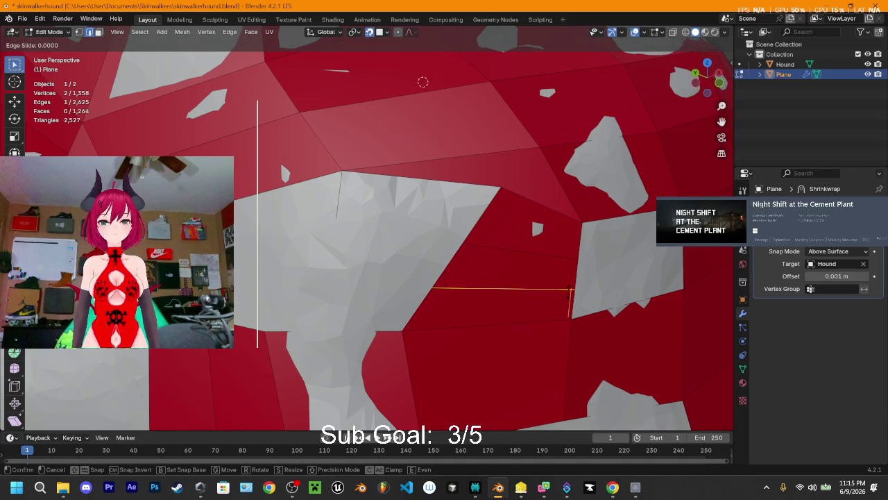
left_click(542, 281)
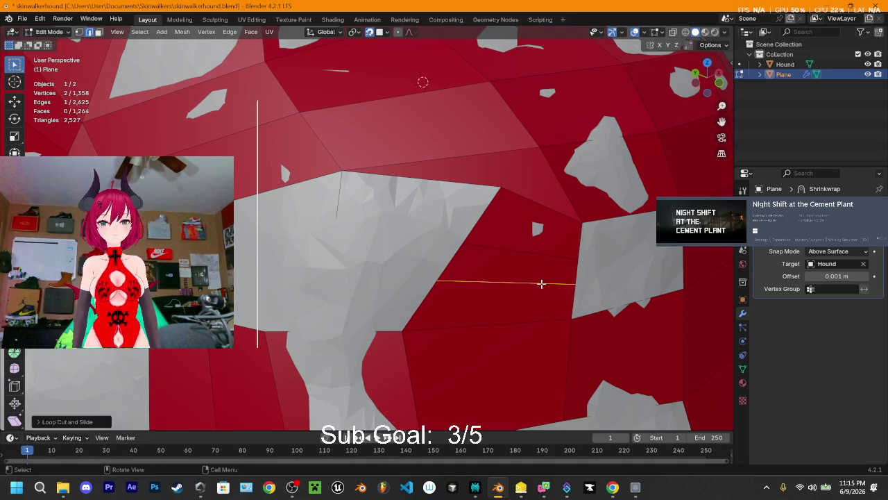
left_click(336, 219)
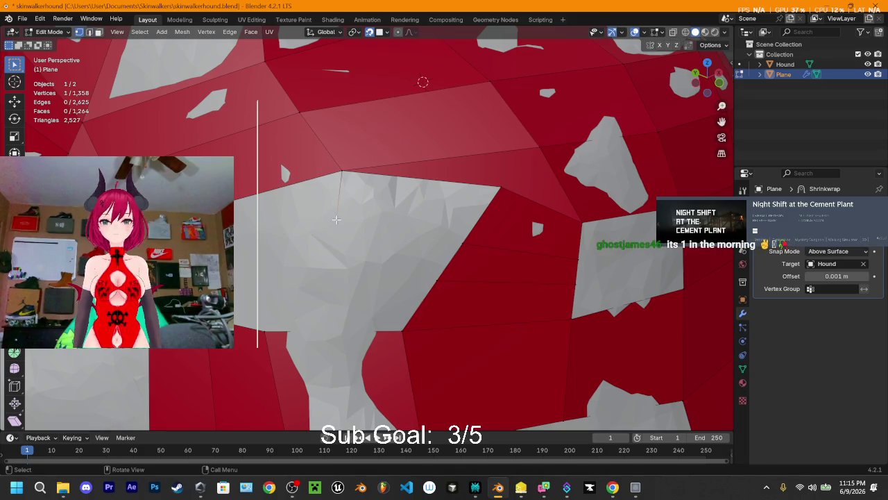
Extrude a chain of new vertices down into the gap and across it
key("e")
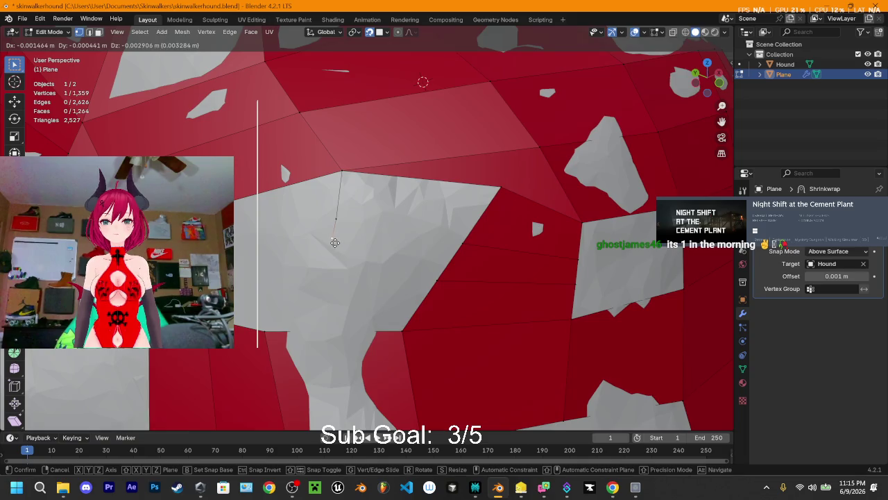
left_click(333, 243)
key("e")
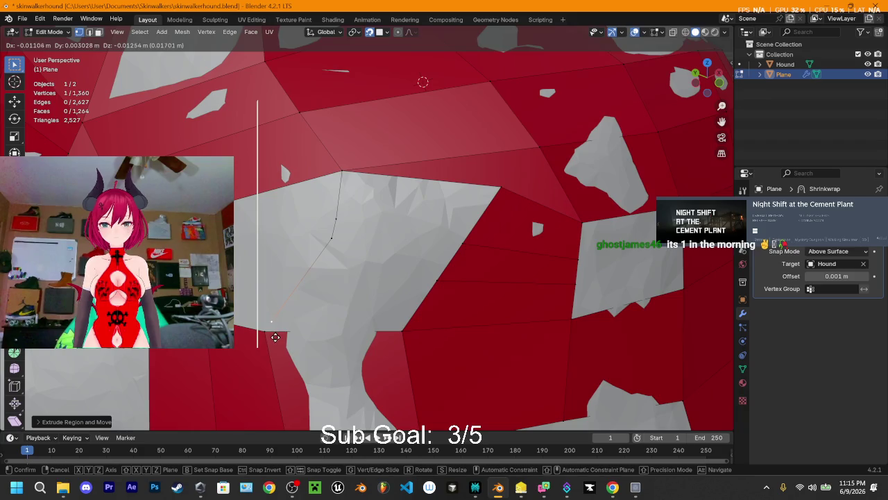
left_click(276, 337)
left_click(332, 238)
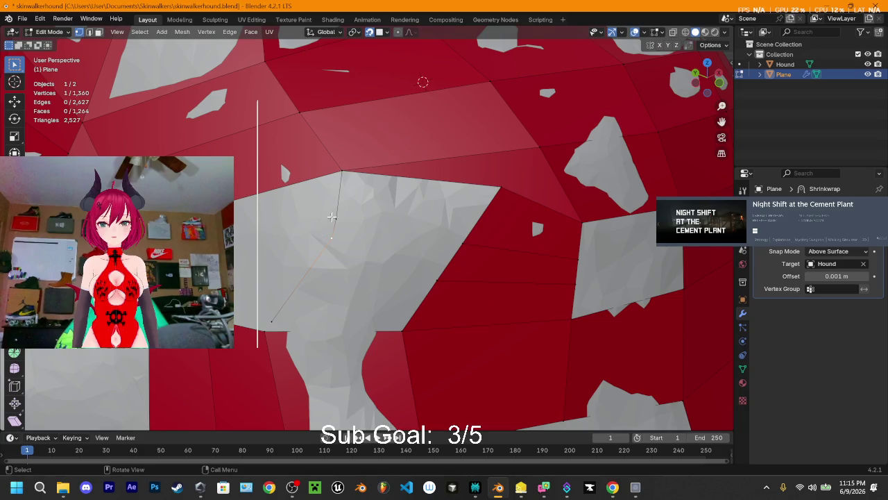
left_click_drag(332, 238, 316, 268)
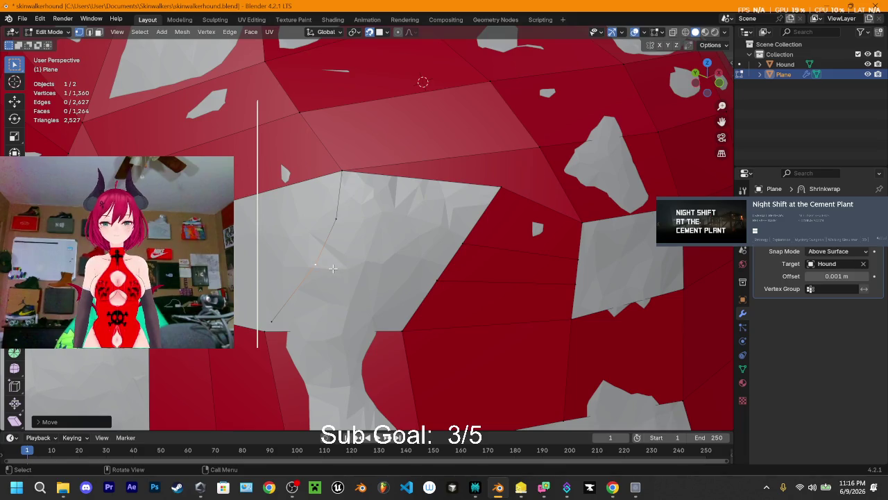
key("e")
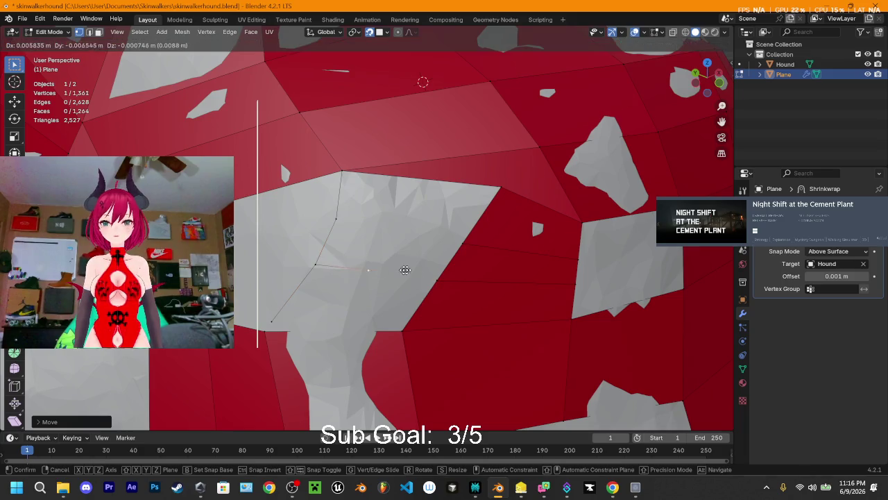
left_click(463, 276)
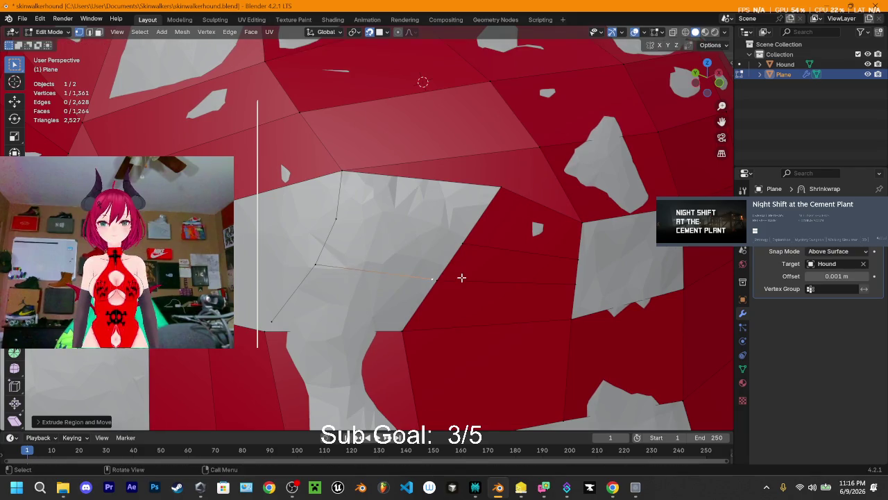
key("e")
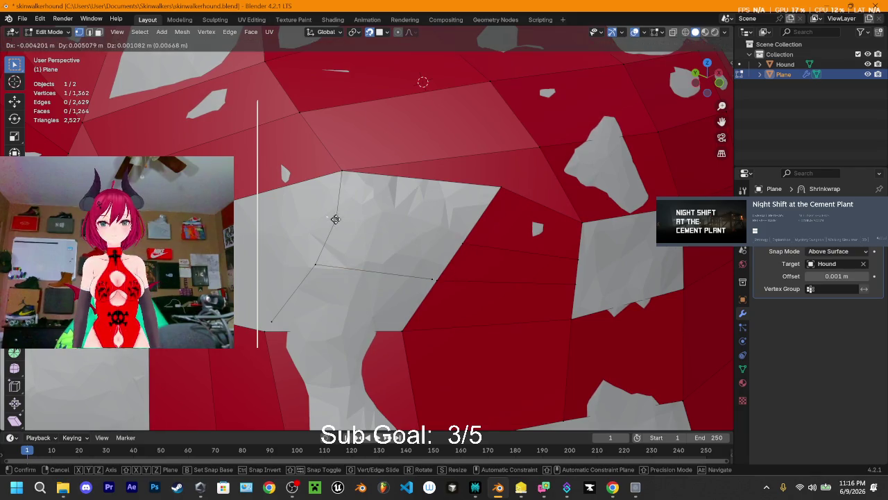
left_click(337, 219)
key("ctrl+z")
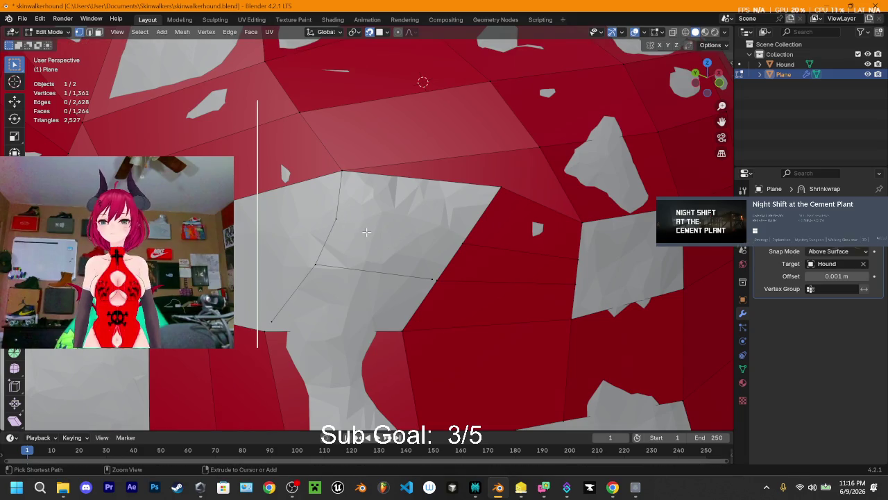
Extrude toward the existing mesh and merge the chain ends at center with surrounding vertices
left_click(343, 220)
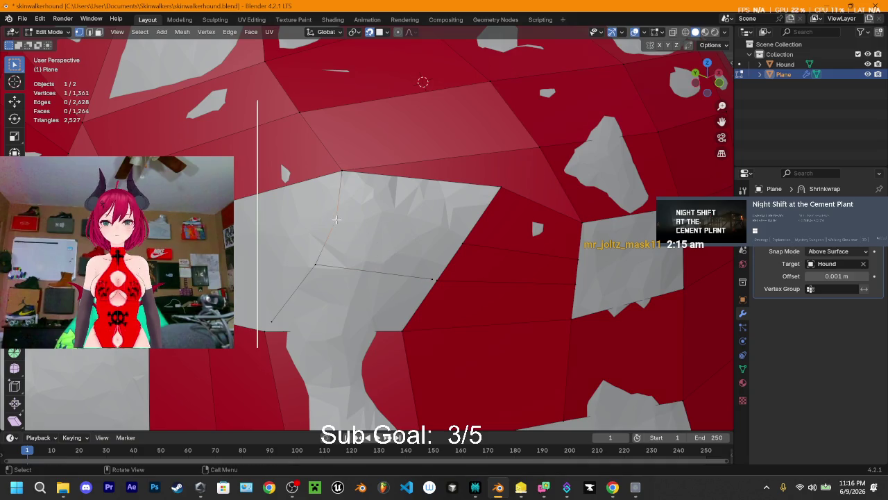
key("e")
left_click(461, 242)
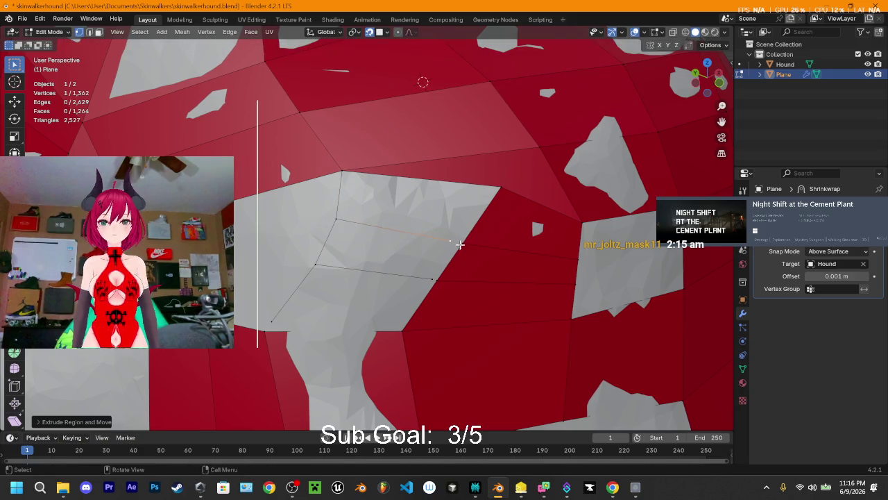
left_click(463, 243, "shift")
key("m")
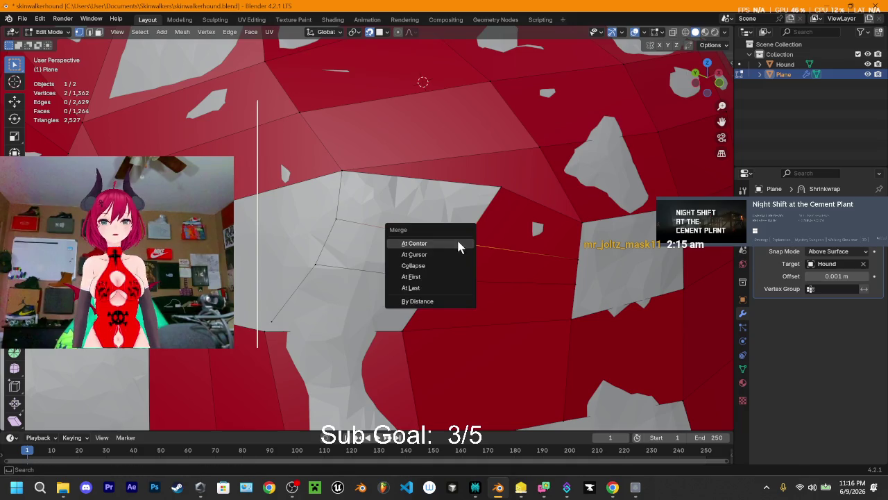
left_click(458, 243)
left_click(436, 281, "shift")
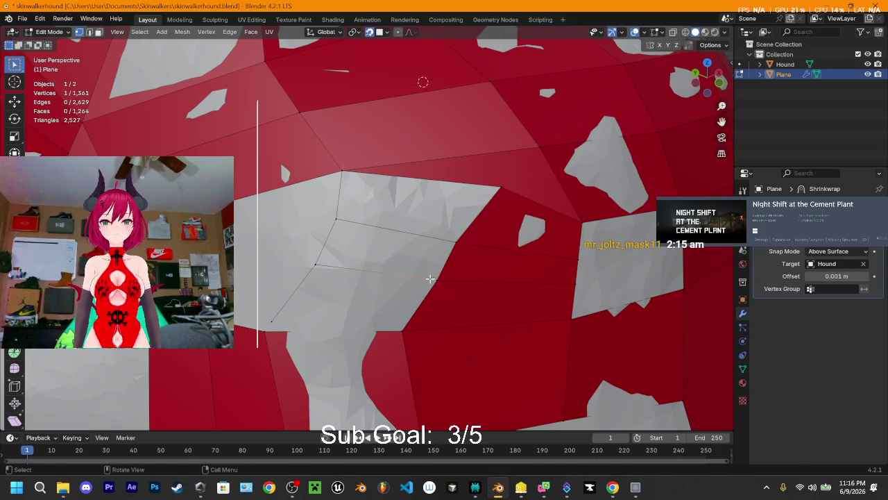
key("m")
left_click(429, 276)
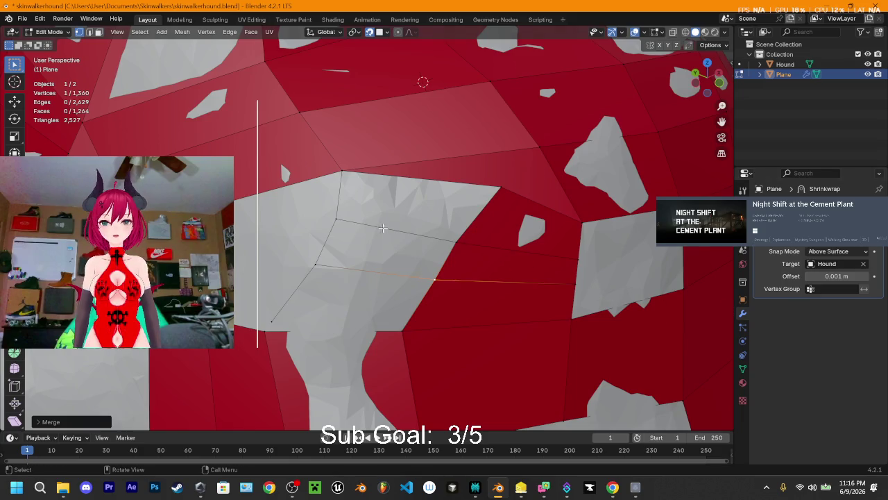
Fill three new faces down the gap starting from its top edge
left_click(426, 176)
key("2")
left_click(422, 178)
key("f")
key("f")
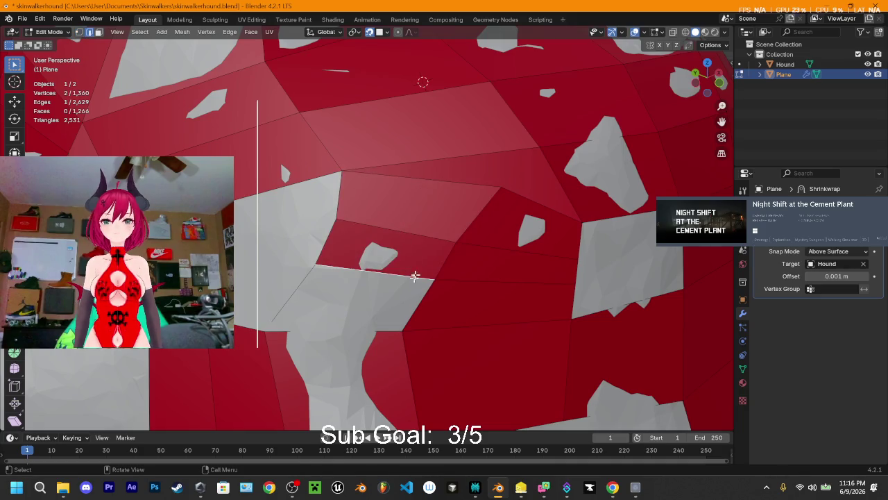
key("f")
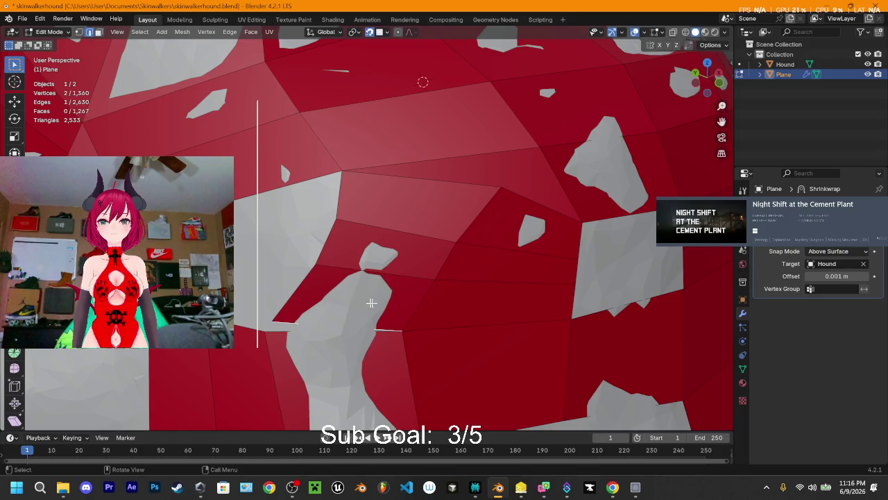
key("alt+a")
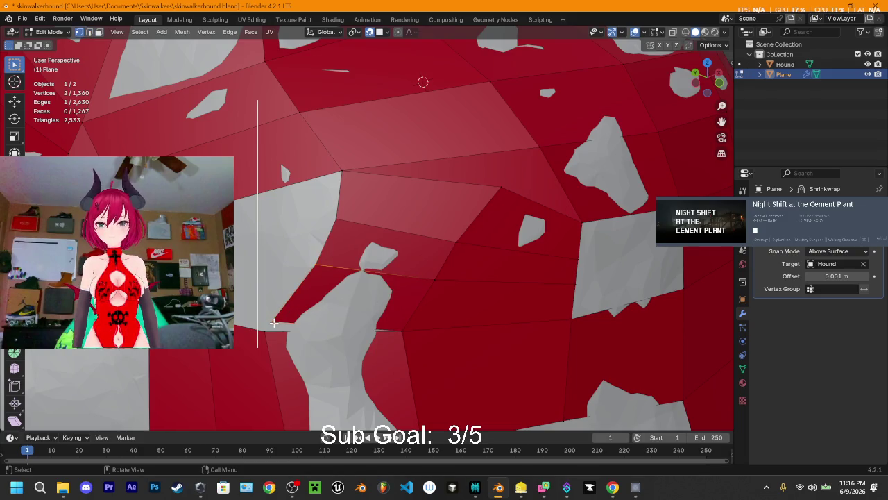
Merge the two neighbouring vertices on the plane's lower edge into one
left_click_drag(274, 328, 295, 292)
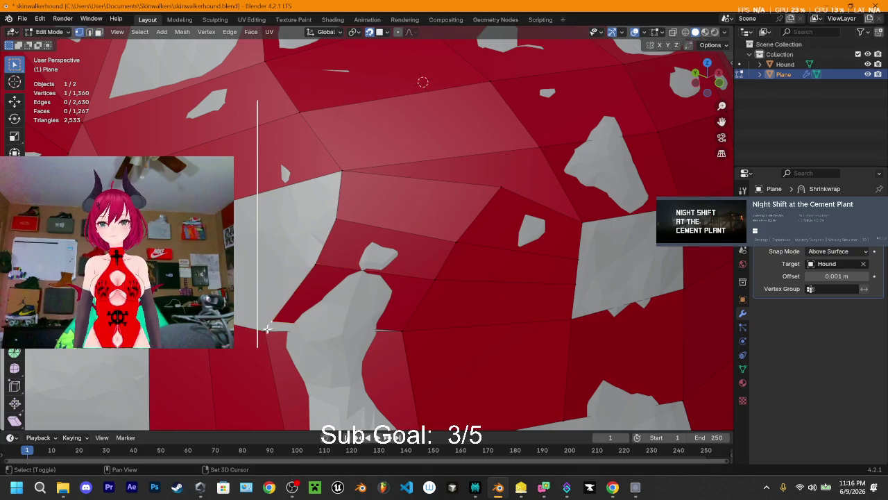
key("m")
key("Escape")
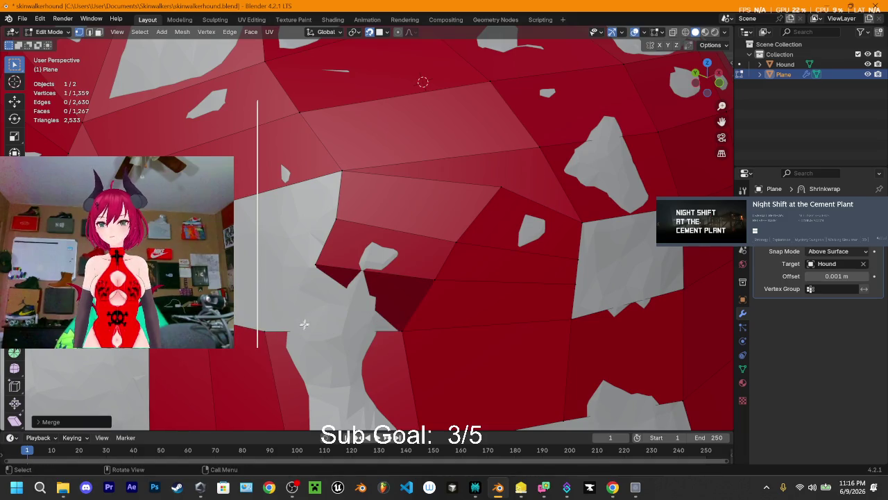
left_click(271, 324)
left_click(296, 323, "shift")
key("m")
left_click(302, 329)
mouse_move(307, 323)
middle_mouse_down()
mouse_move(339, 293)
mouse_move(380, 298)
middle_mouse_up()
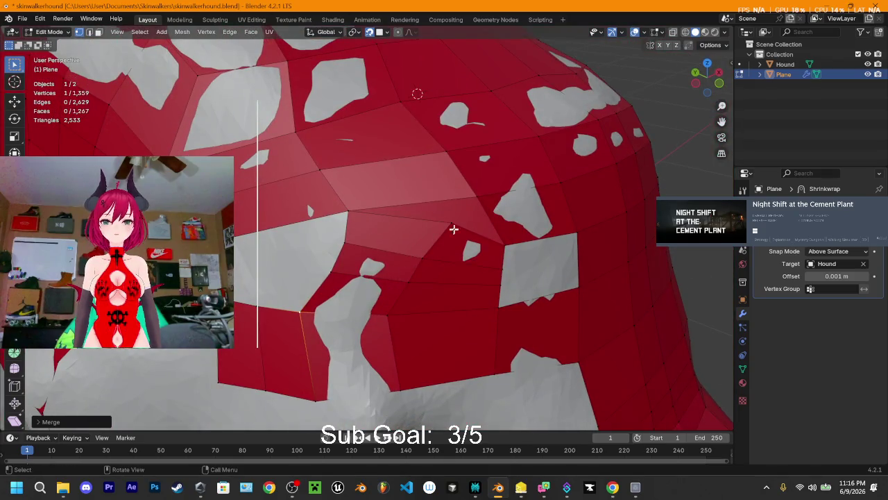
Move the strip's corner vertex and fill a quad face between four vertices
left_click(452, 223)
key("g")
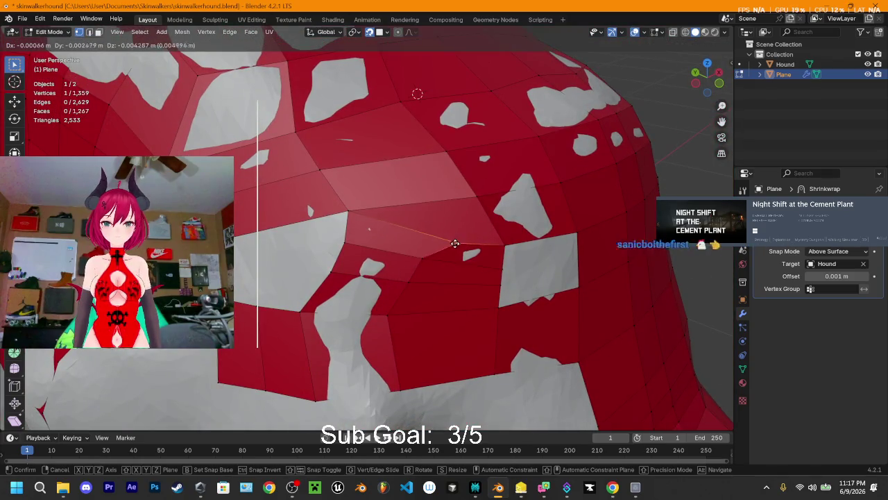
left_click(442, 246)
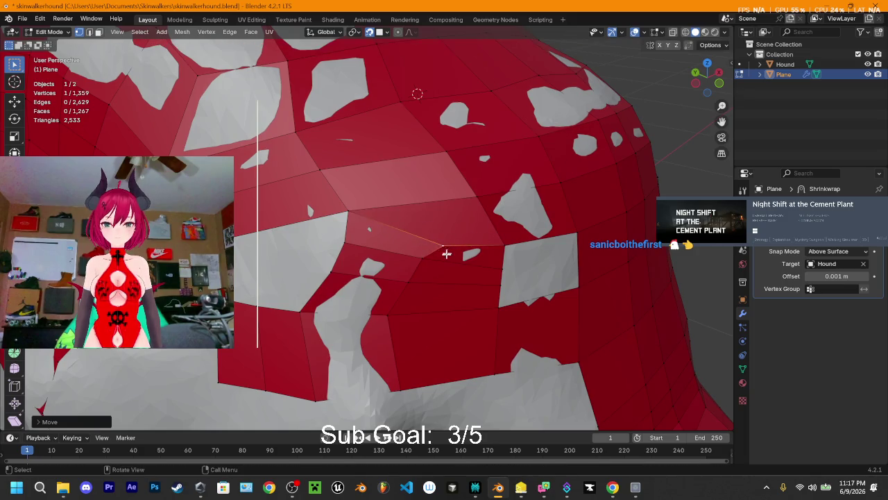
left_click(517, 243, "shift")
left_click(533, 298, "shift")
key("f")
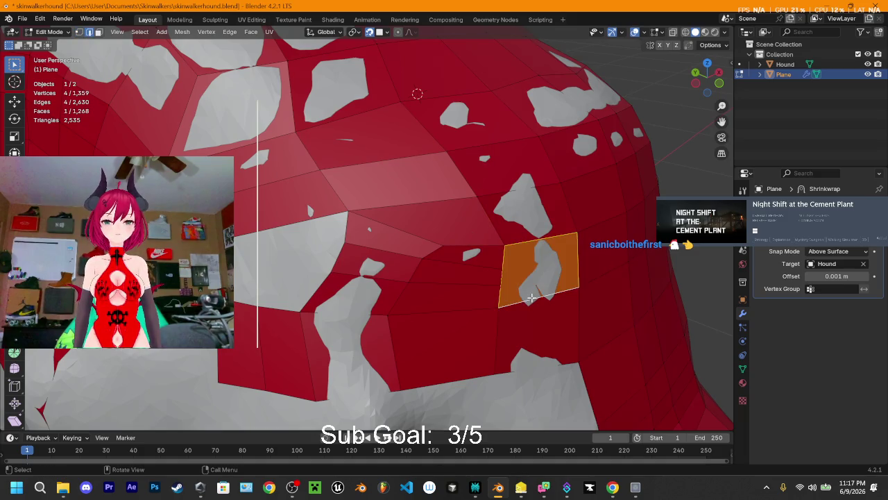
mouse_move(531, 298)
middle_mouse_down()
mouse_move(512, 238)
mouse_move(471, 242)
mouse_move(492, 242)
mouse_move(495, 221)
mouse_move(531, 239)
mouse_move(451, 228)
mouse_move(607, 256)
middle_mouse_up()
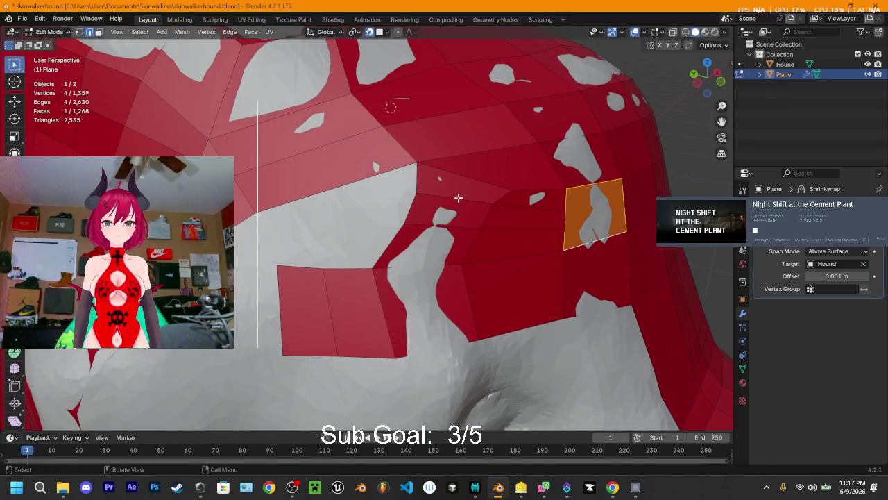
Try collapsing the brow-gap edge, undo it, and select the stray quad face
left_click(475, 167)
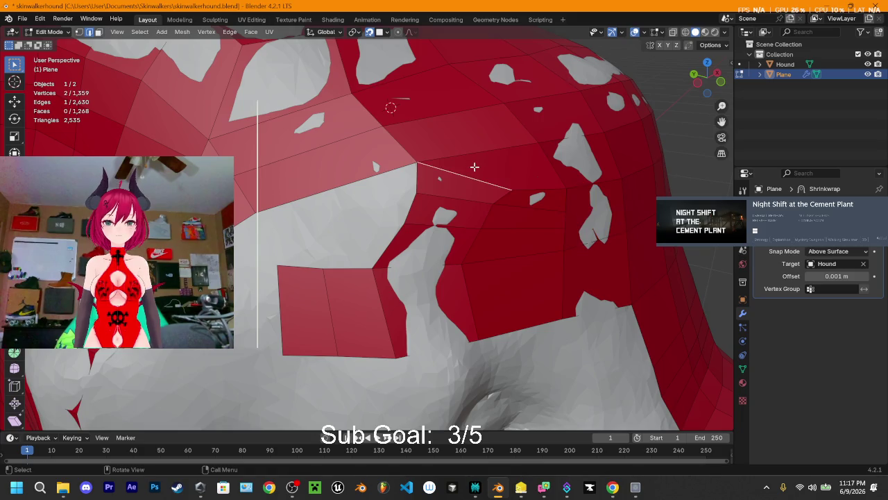
key("m")
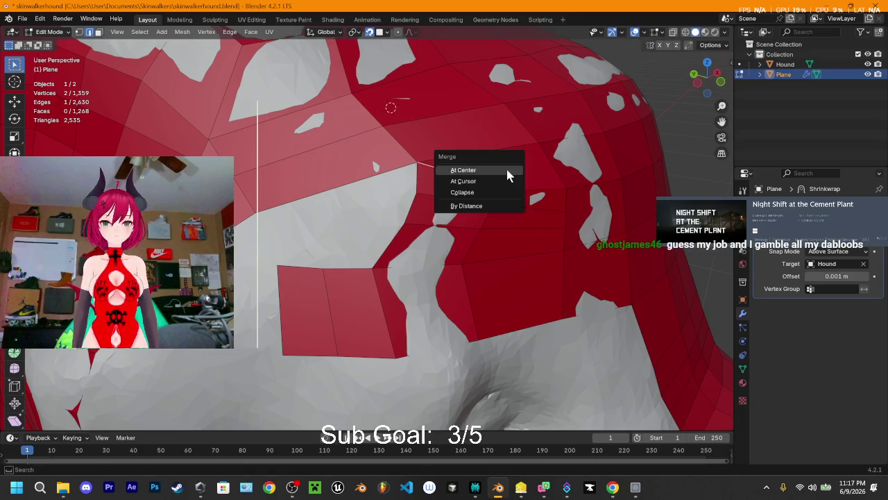
left_click(505, 171)
key("ctrl+z")
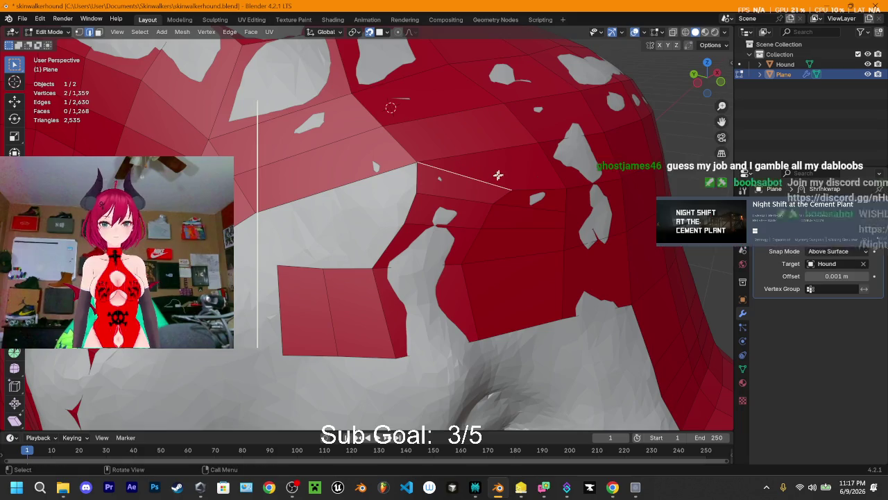
key("3")
left_click(491, 166)
Delete the stray brow quad and cut an unslid edge loop across the jaw strip
key("x")
left_click(498, 167)
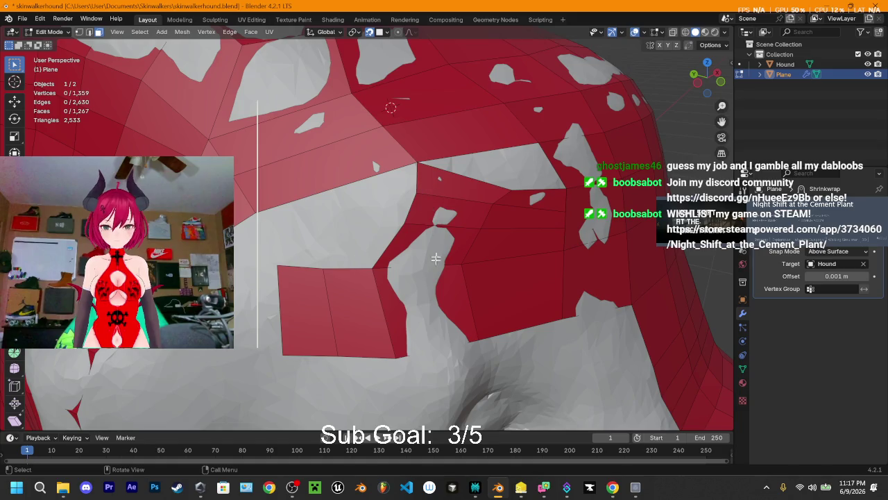
key("ctrl+r")
left_click(444, 321)
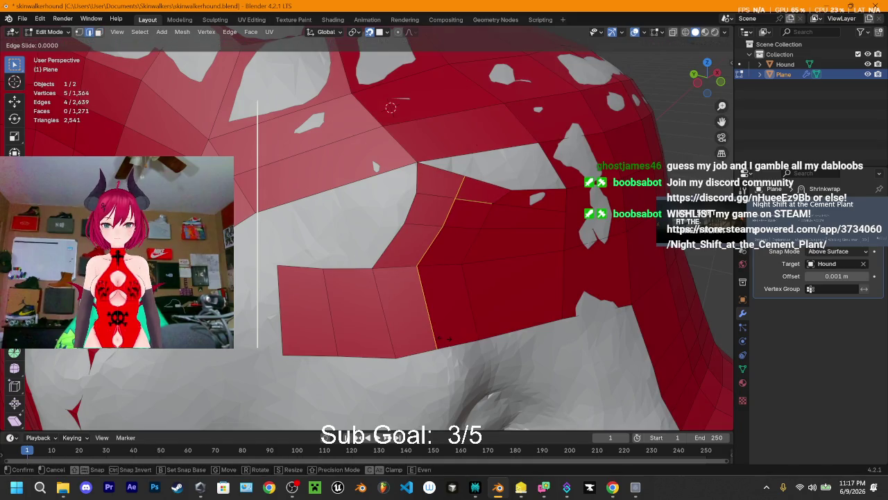
left_click(450, 324)
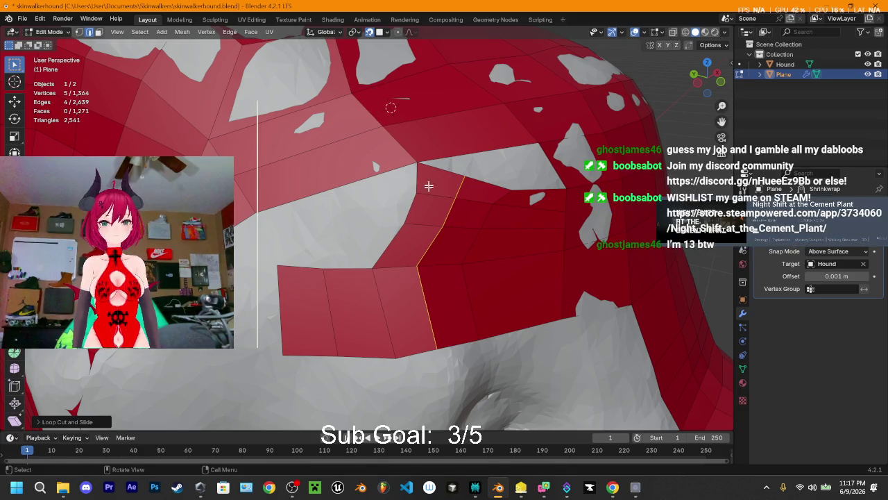
Fill the brow gap with a new face from three selected edges
left_click(477, 153)
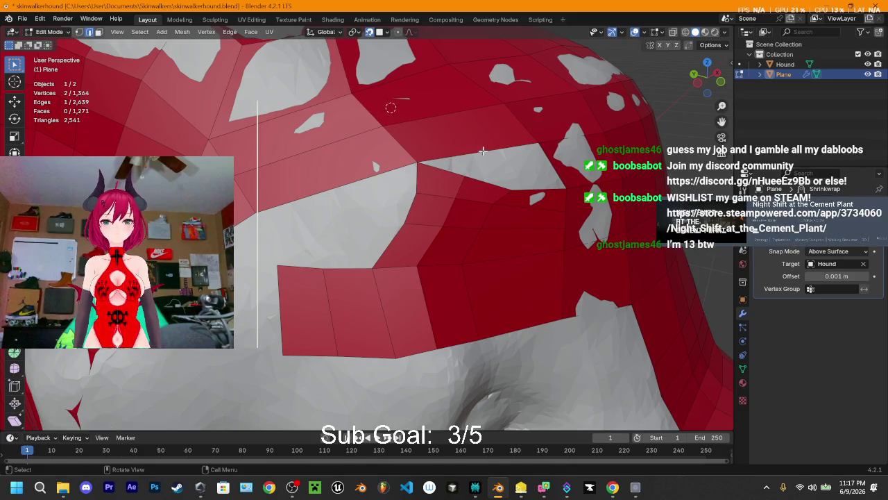
key("f")
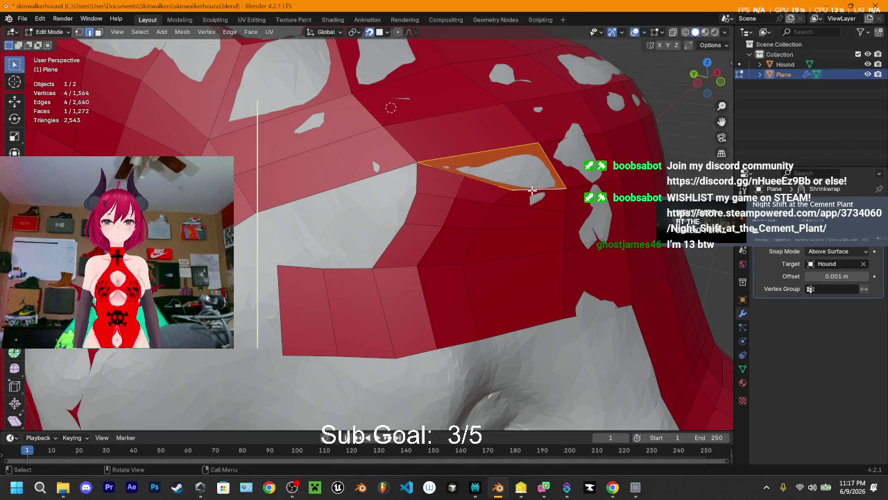
key("ctrl+z")
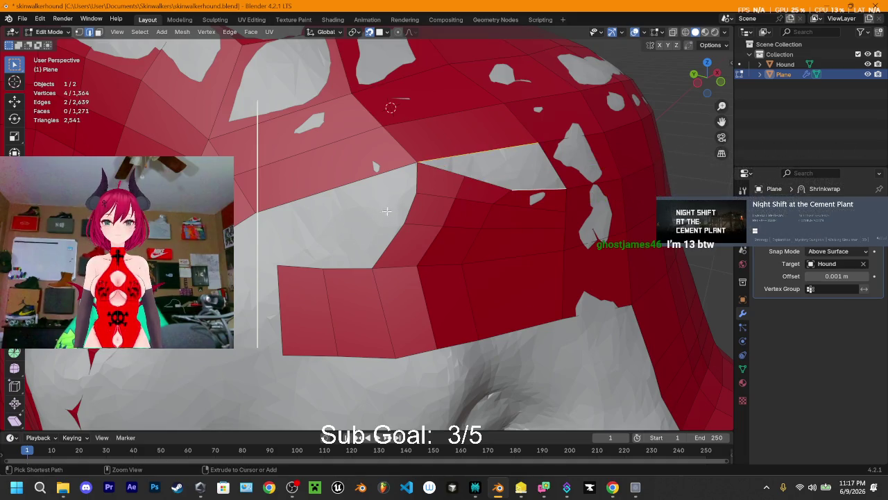
left_click(497, 150)
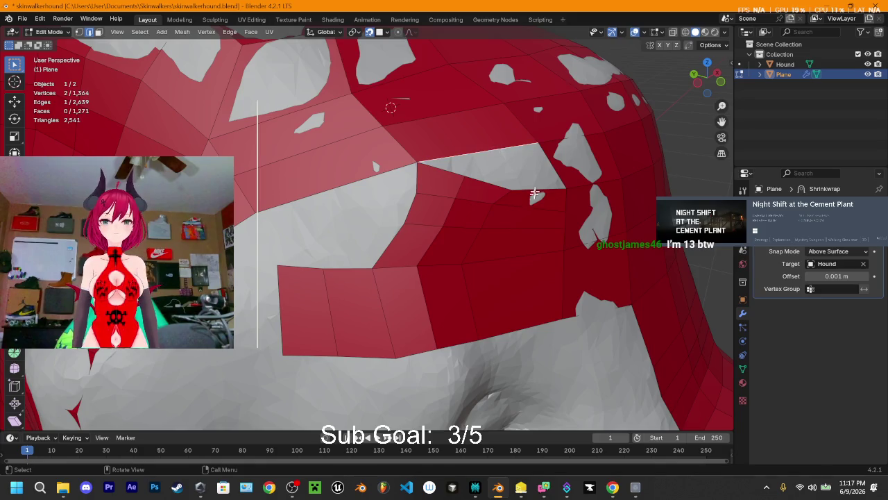
left_click(523, 174, "shift")
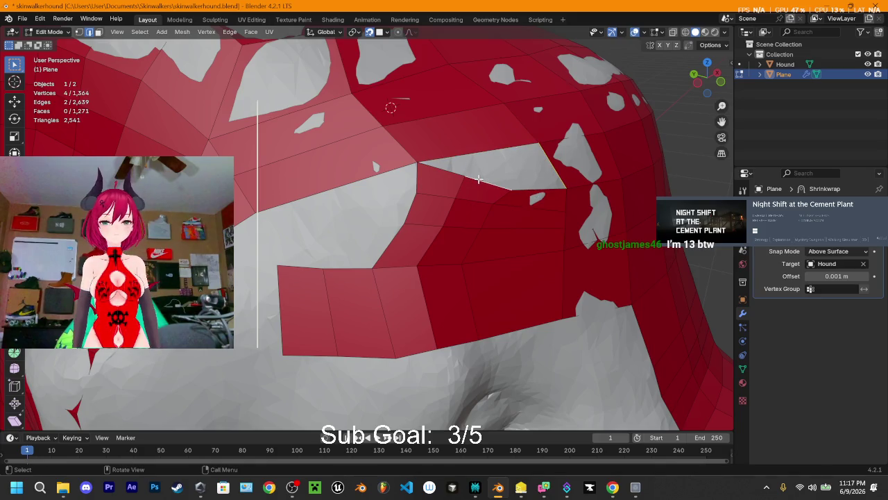
left_click(457, 170, "shift")
key("f")
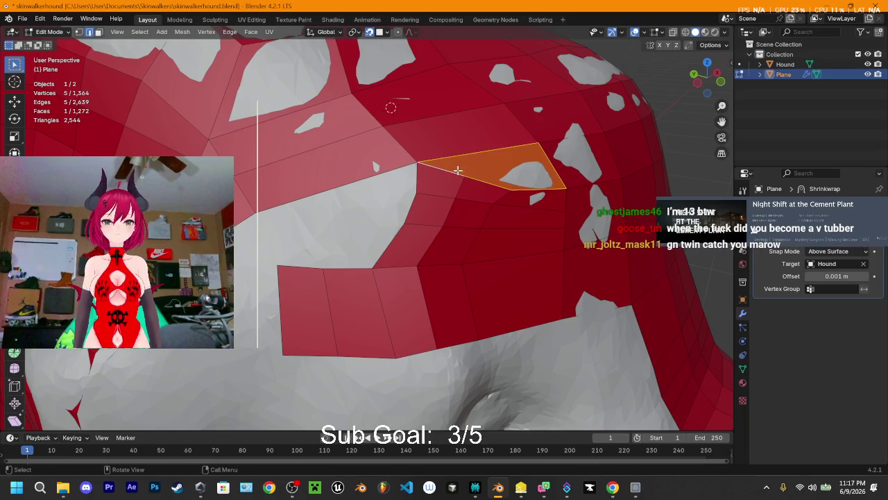
Select another edge on the plane, then bring Perplexity back to the front
left_click(531, 228)
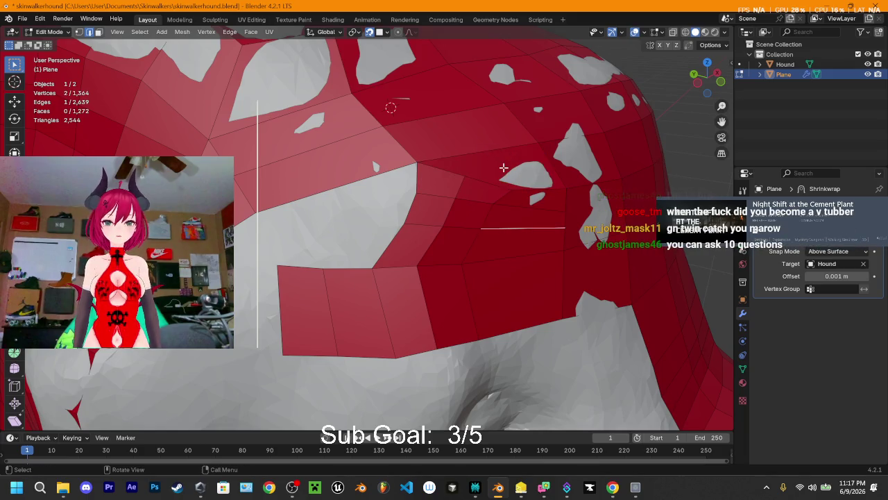
scroll(494, 166, "down", 2)
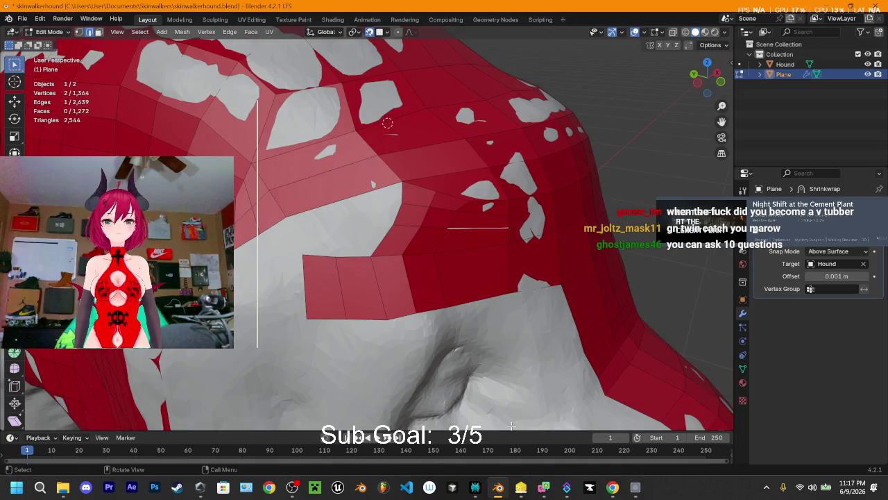
left_click(475, 487)
left_click(475, 487)
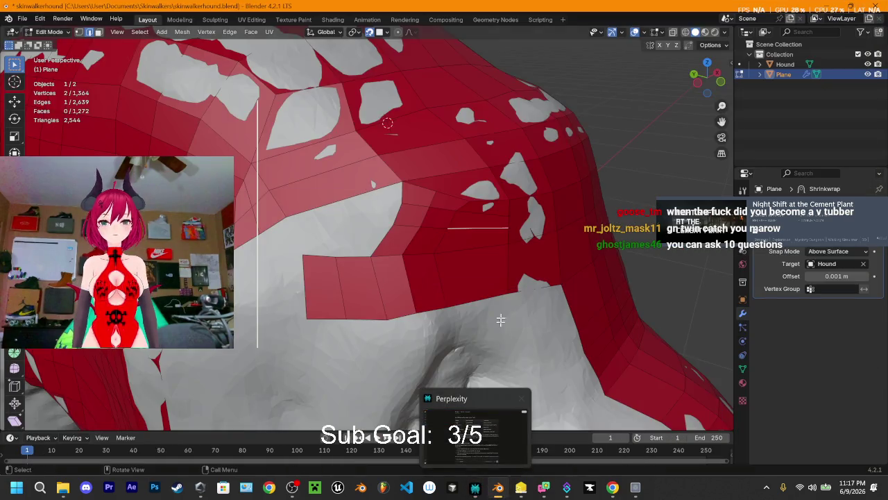
left_click(475, 487)
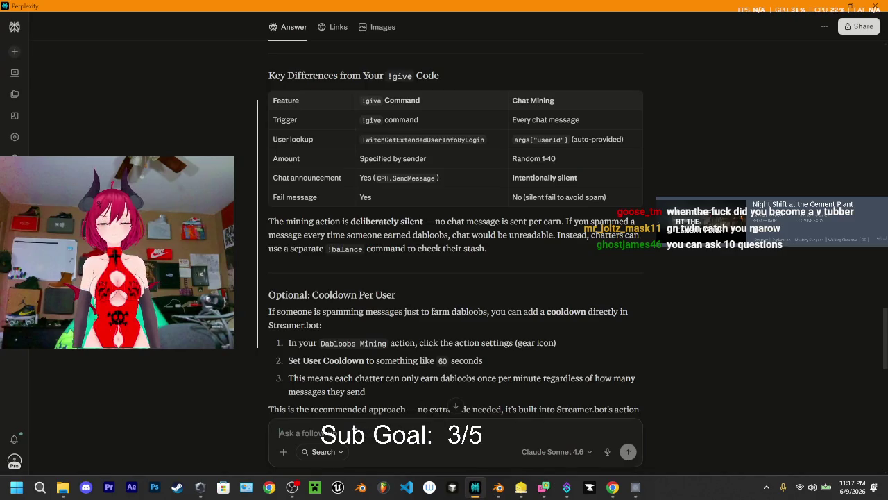
Submit a follow-up asking how to loop cut only one square rather than the whole row
type("okay anothe")
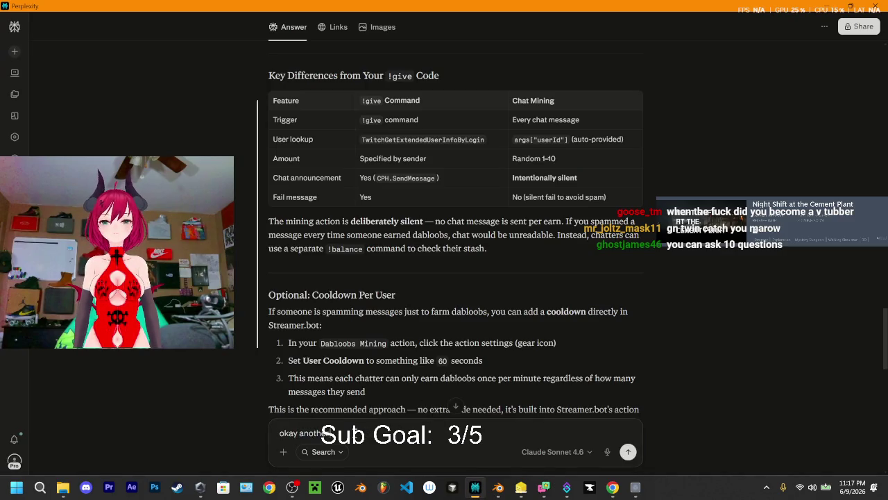
type("restion what d")
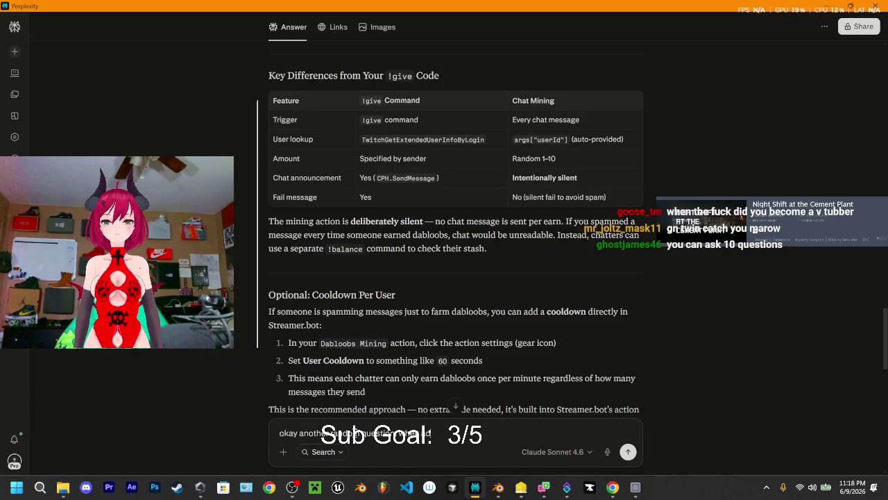
type("oding lang do")
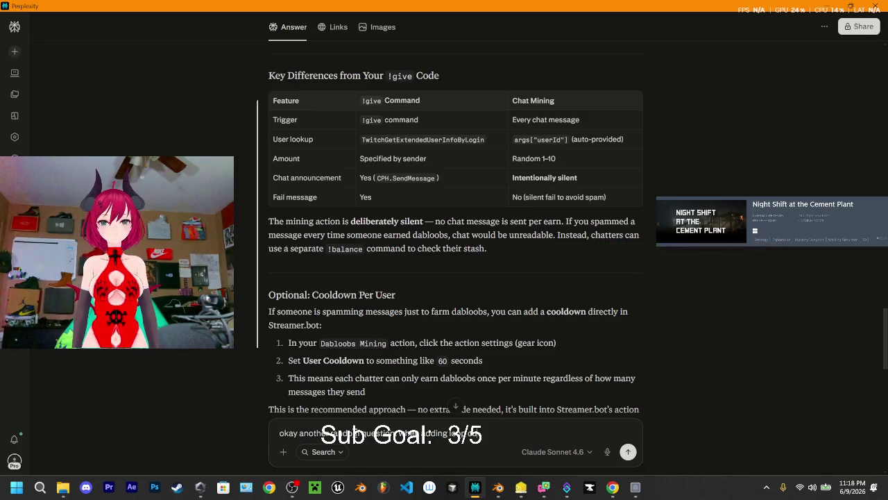
type(" is does ")
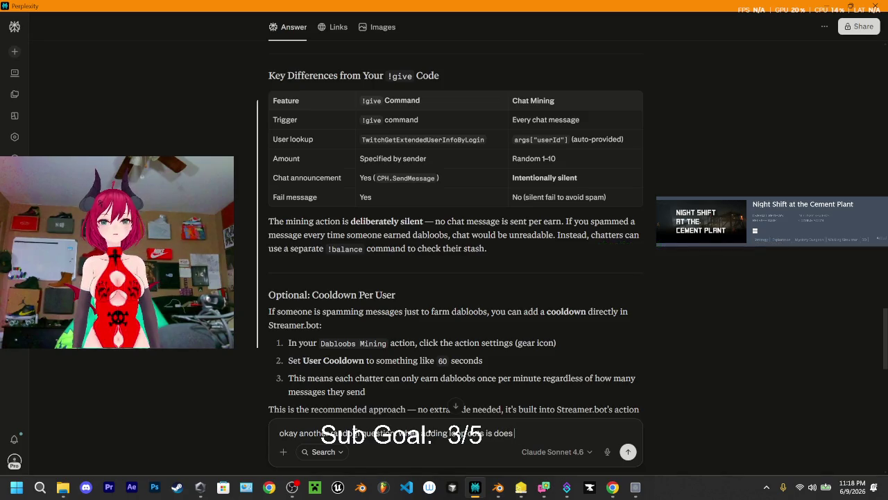
type("the who")
type("le row but i")
type("ly want one trow")
key("BackSpace")
key("BackSpace")
key("BackSpace")
key("BackSpace")
key("BackSpace")
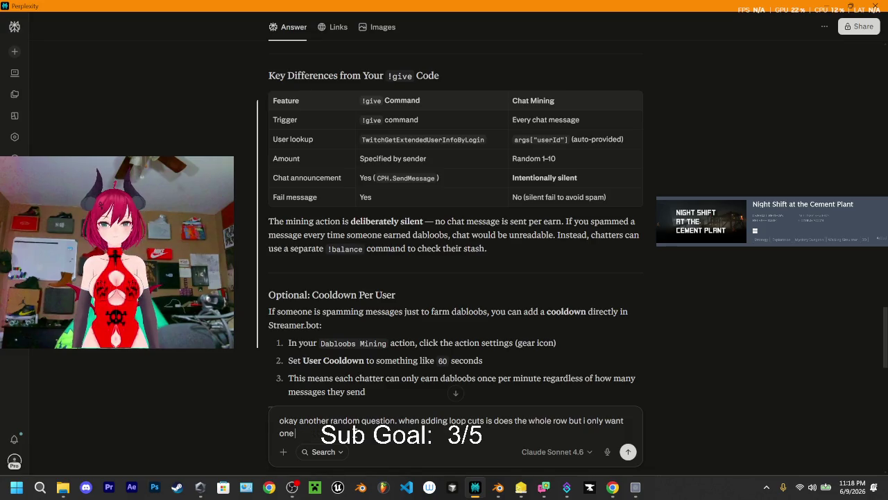
type("quare whats the key")
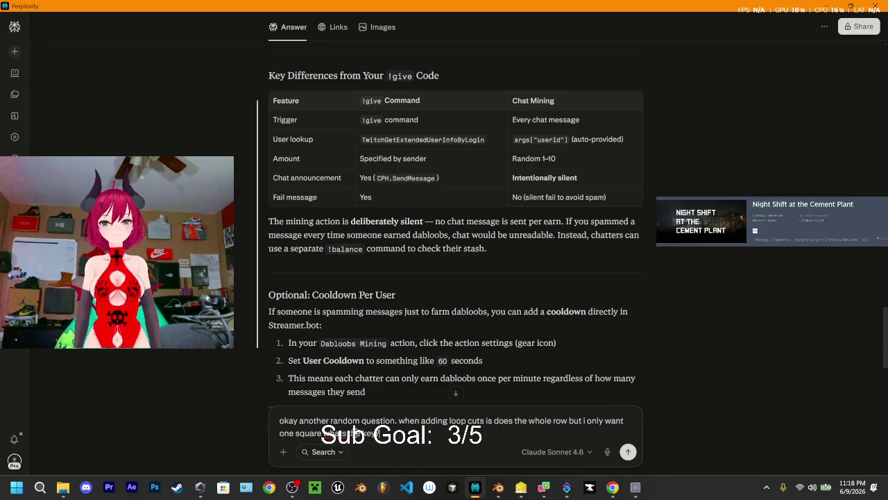
key("Return")
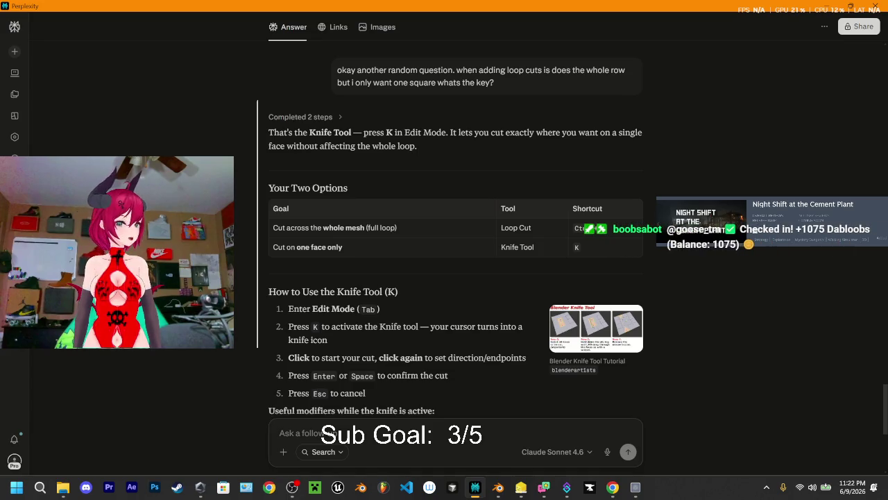
Leave Perplexity once its Loop Cut versus Knife Tool answer is complete
key("alt+Tab")
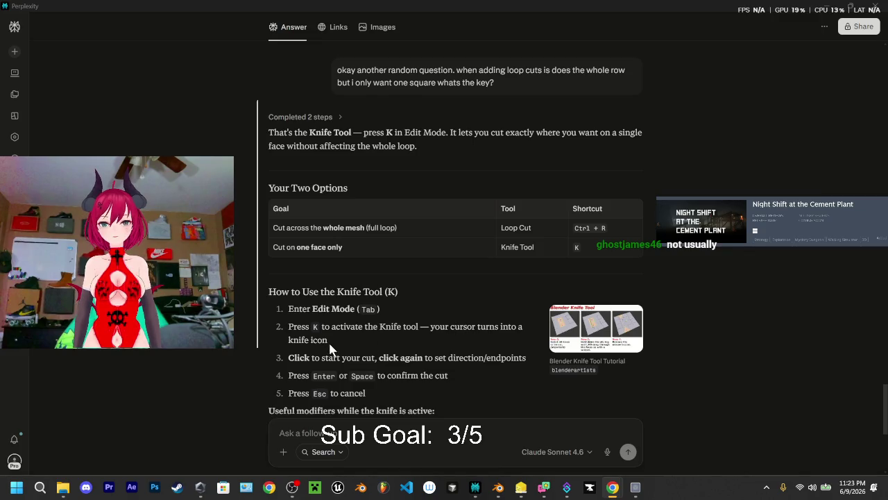
scroll(331, 318, "down", 1)
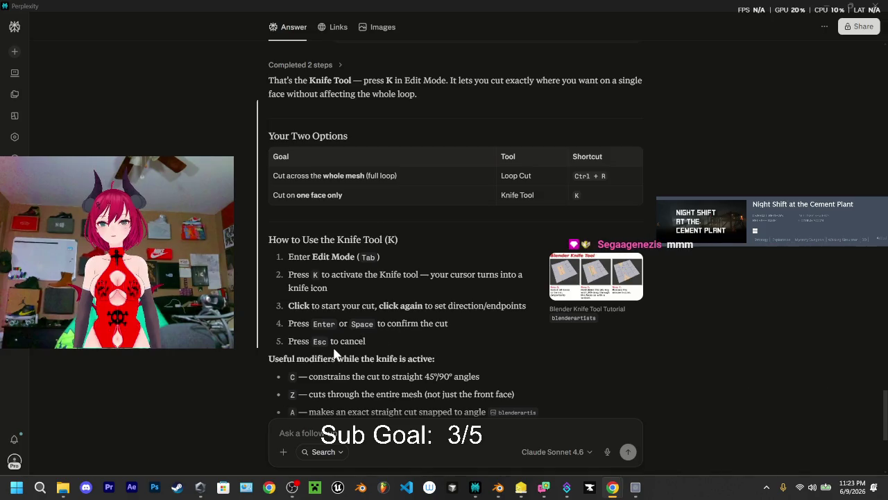
scroll(363, 323, "down", 2)
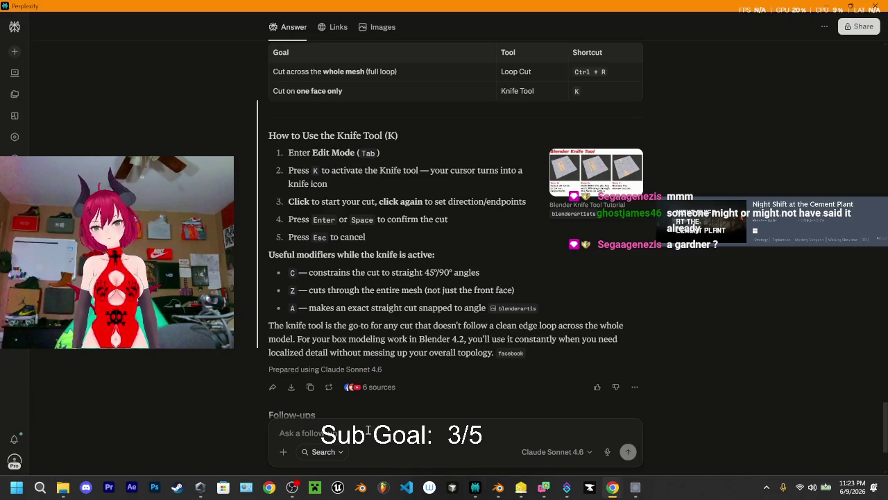
Ask Perplexity how to make straight knife cuts without cutting a whole row
type("knif")
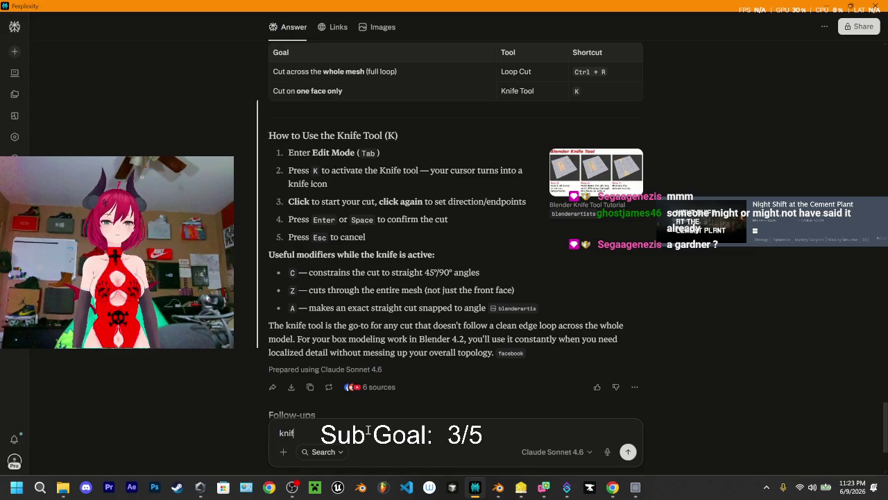
type("e isnt st")
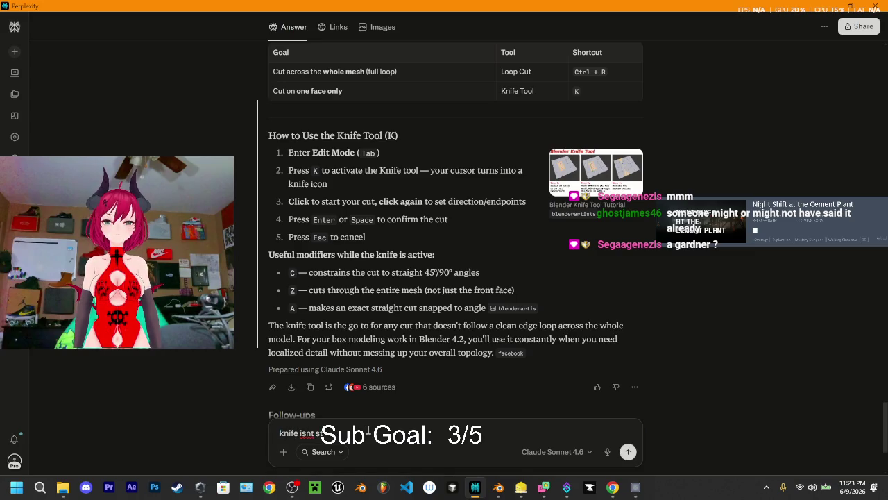
type("raight")
type("re")
type("ng to make it")
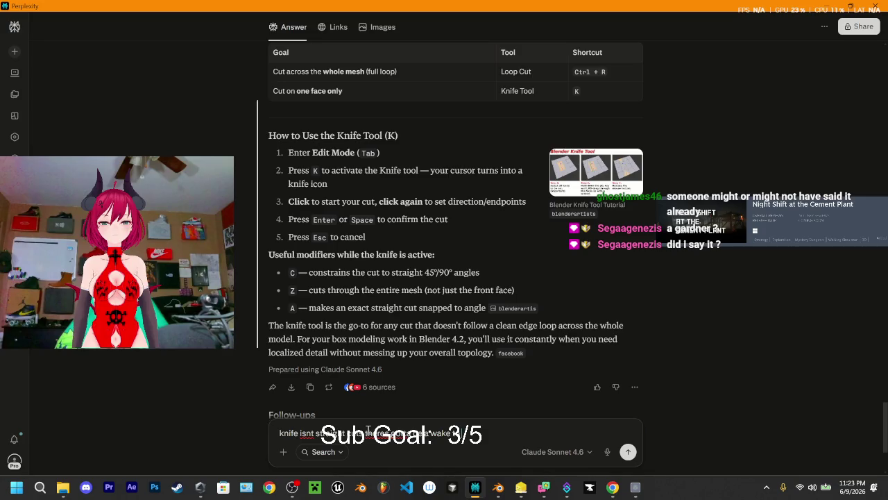
type(" cut wo")
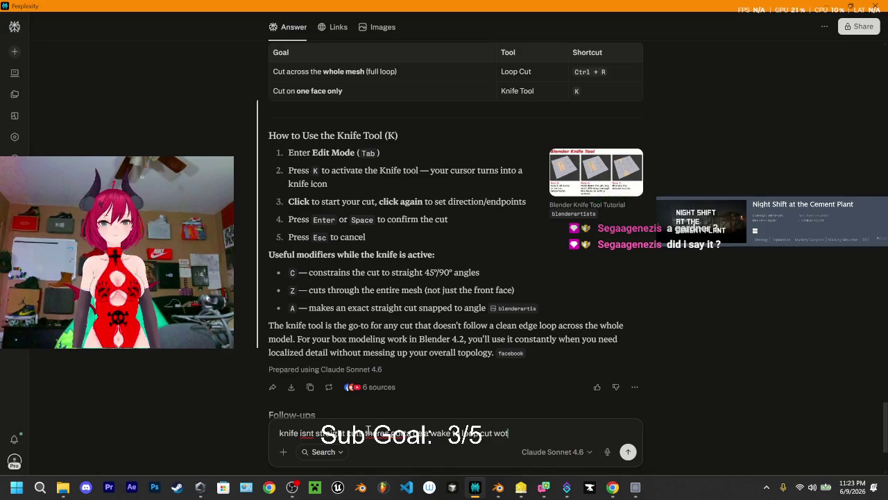
key("BackSpace")
key("BackSpace")
type("o")
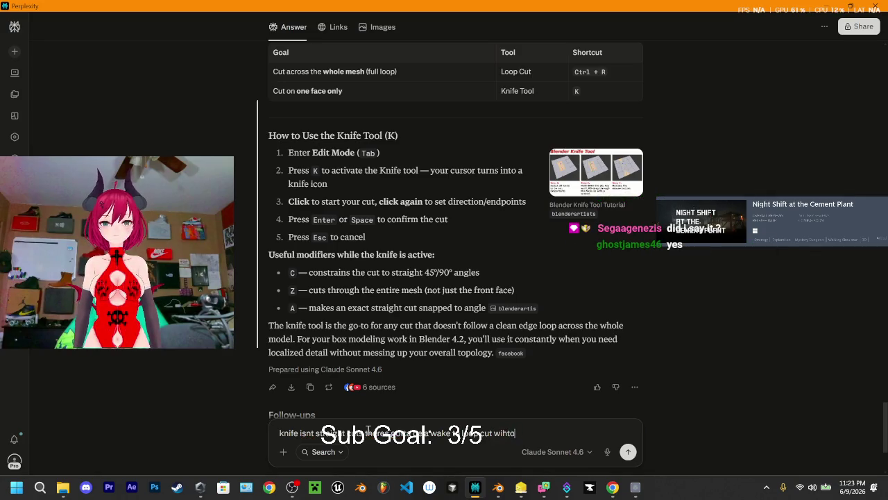
type("th")
type("ut d")
type("ole row")
key("Return")
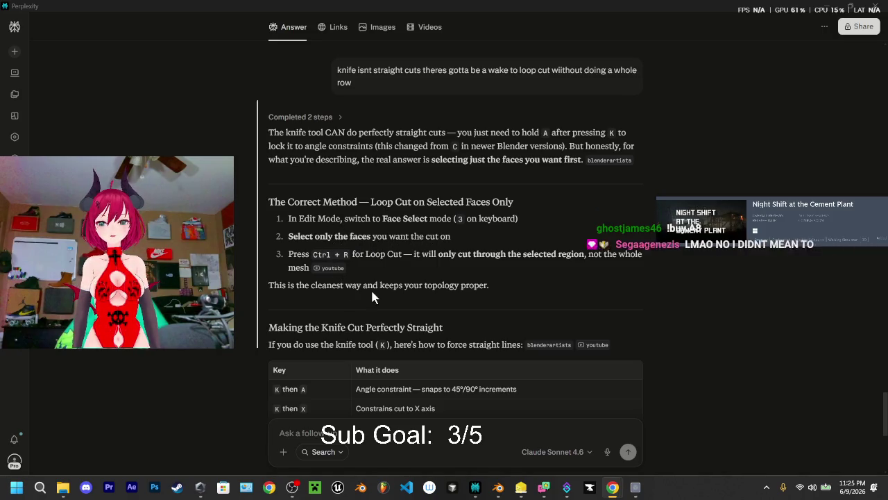
Read down to the shortcut table and Follow-ups, then return to the Blender scene
scroll(472, 284, "down", 2)
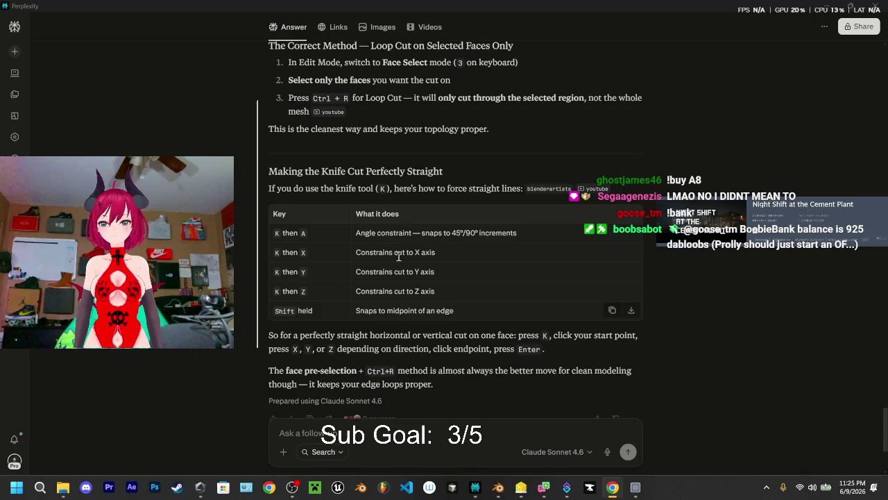
scroll(399, 256, "down", 2)
scroll(379, 271, "down", 1)
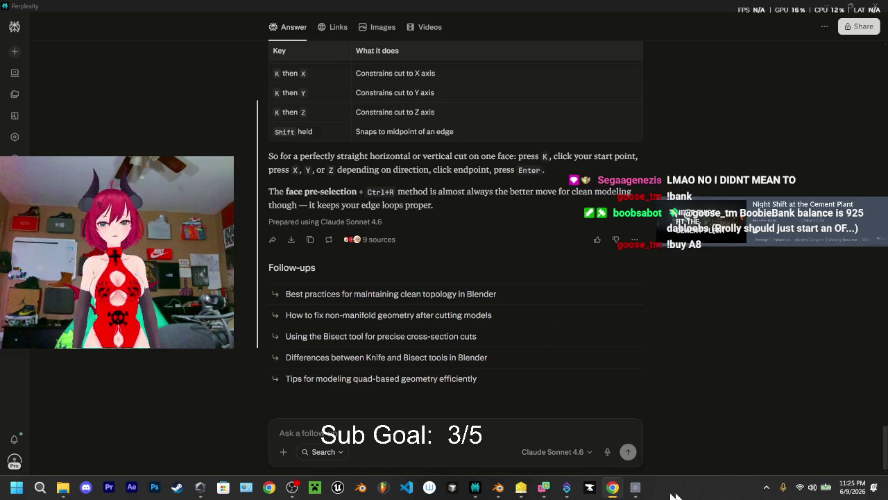
left_click(498, 487)
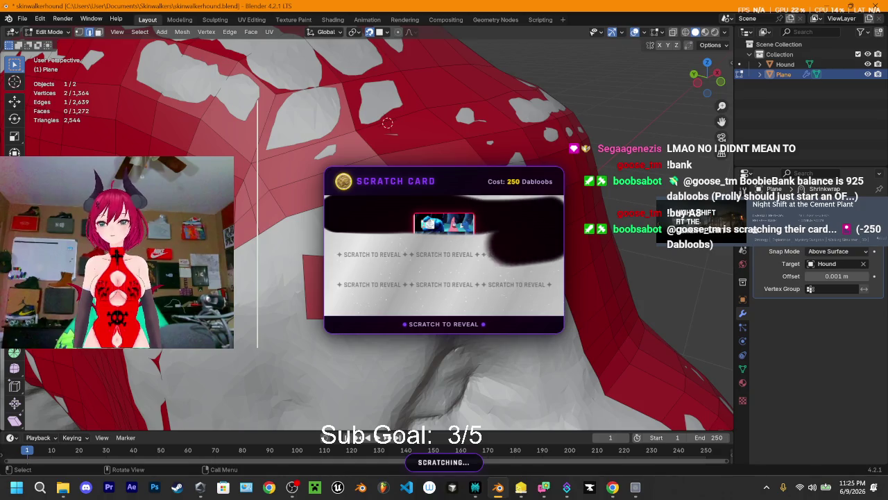
Select a face and try a first loop cut on the plane, then undo it
left_click(299, 197)
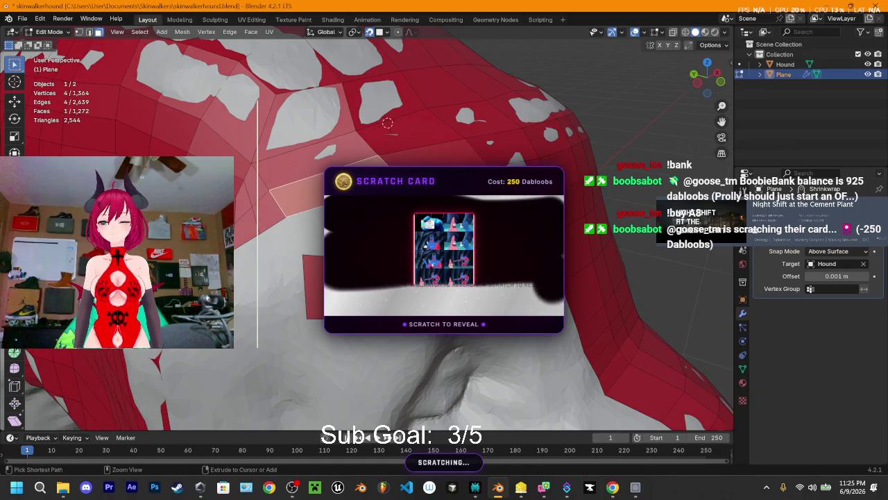
key("ctrl+r")
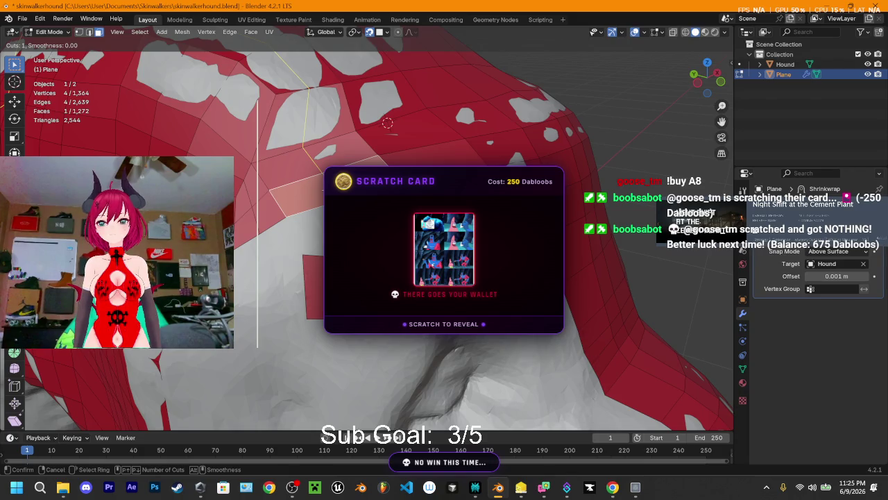
scroll(387, 123, "up", 2)
scroll(327, 184, "up", 2)
left_click(343, 143)
middle_click_drag(343, 142, 454, 214)
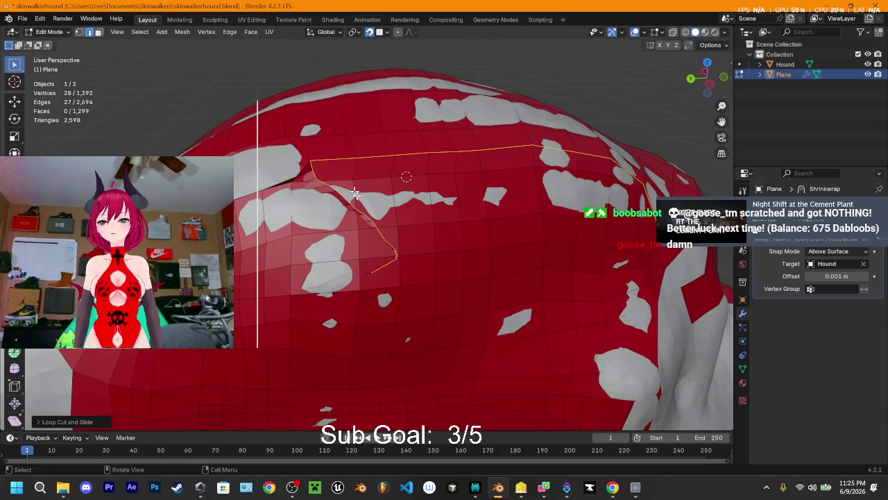
key("ctrl+z")
Add a new edge loop across the top of the head, reaching 1,392 vertices
mouse_move(293, 187)
middle_mouse_down()
mouse_move(359, 208)
mouse_move(326, 222)
middle_mouse_up()
key("ctrl+r")
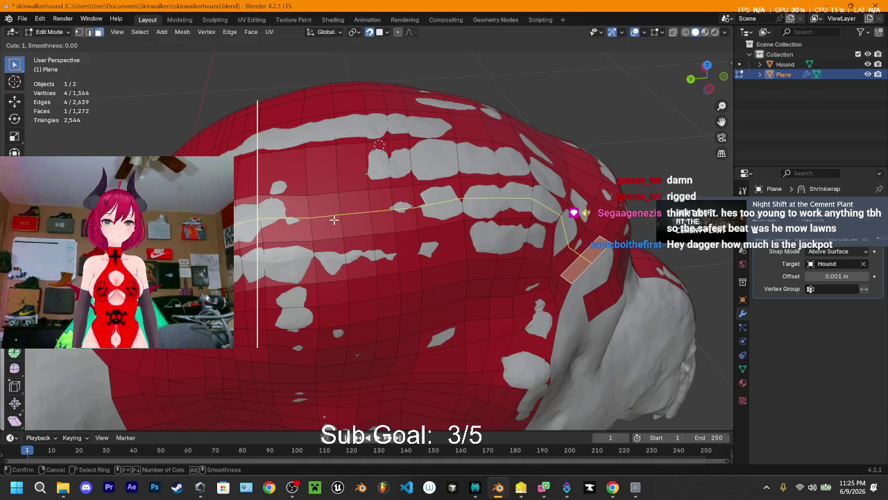
left_click(334, 216)
left_click(334, 217)
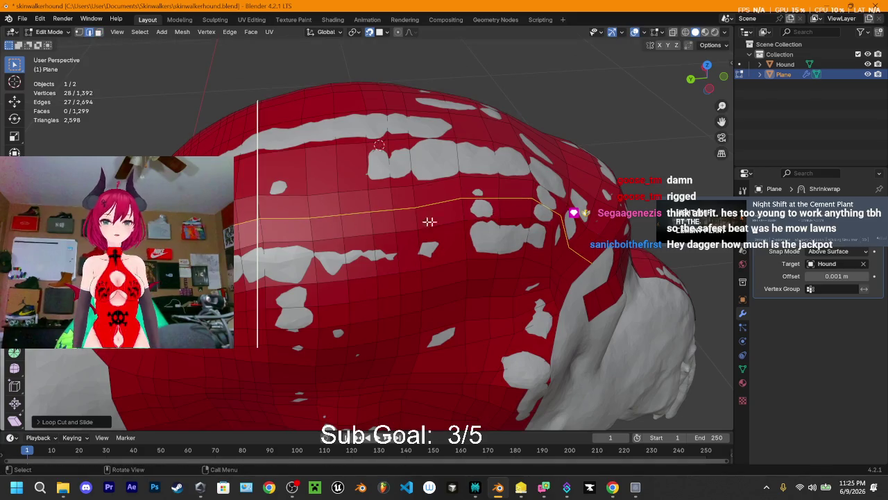
mouse_move(526, 249)
middle_mouse_down()
mouse_move(533, 231)
mouse_move(524, 254)
mouse_move(521, 192)
mouse_move(528, 230)
mouse_move(478, 204)
middle_mouse_up()
Select a vertex on the plane's open edge and extrude a new vertex from it
scroll(478, 204, "up", 3)
scroll(478, 204, "up", 3)
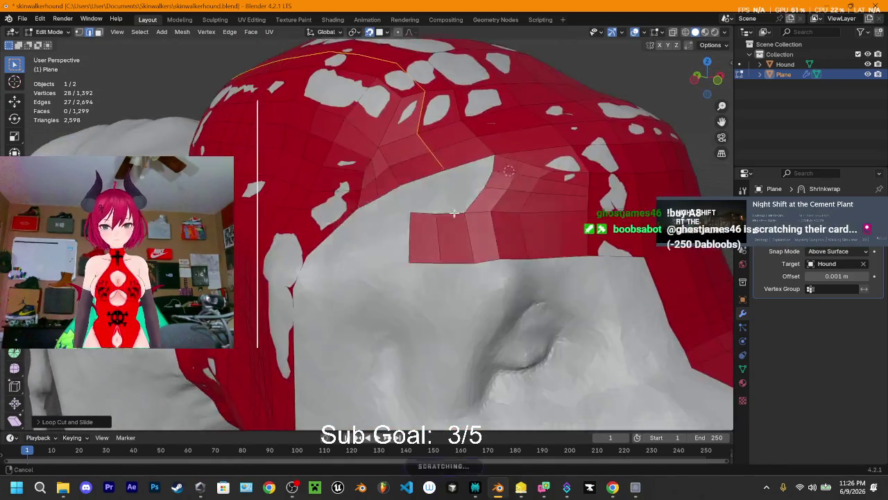
scroll(585, 139, "up", 2)
scroll(584, 139, "down", 5)
scroll(584, 139, "down", 3)
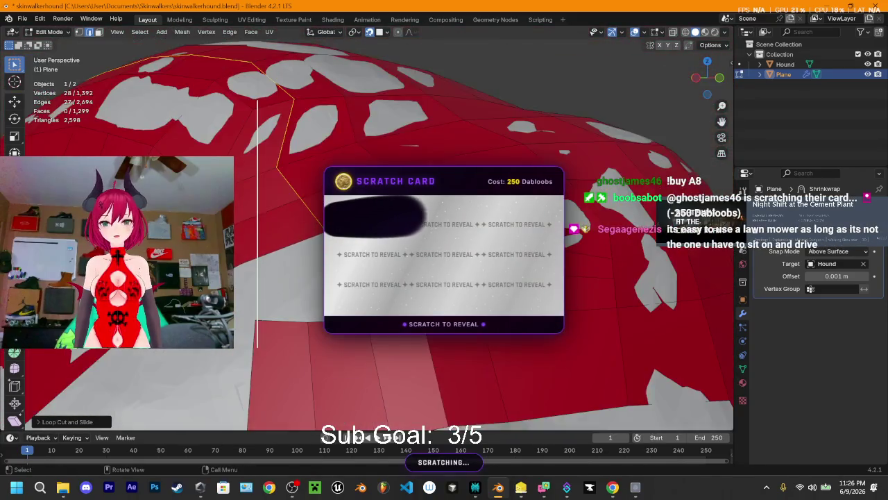
middle_click_drag(584, 139, 555, 153)
scroll(555, 153, "up", 2)
left_click(245, 294)
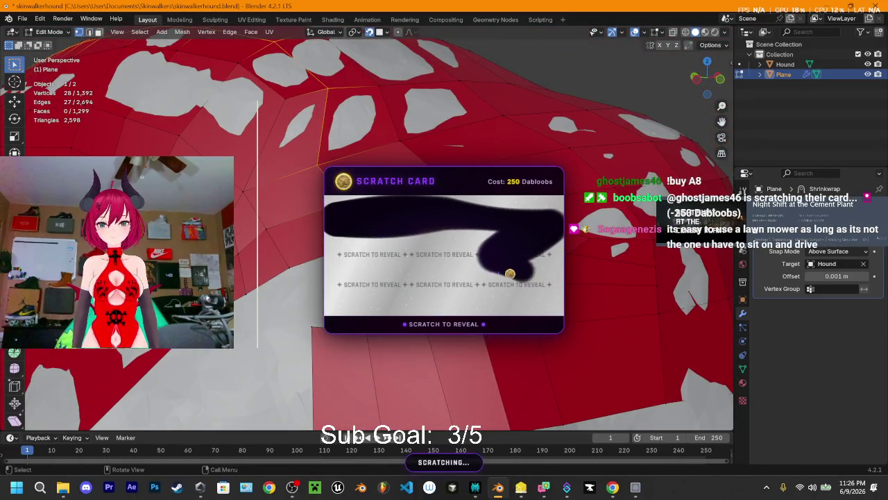
key("e")
key("Return")
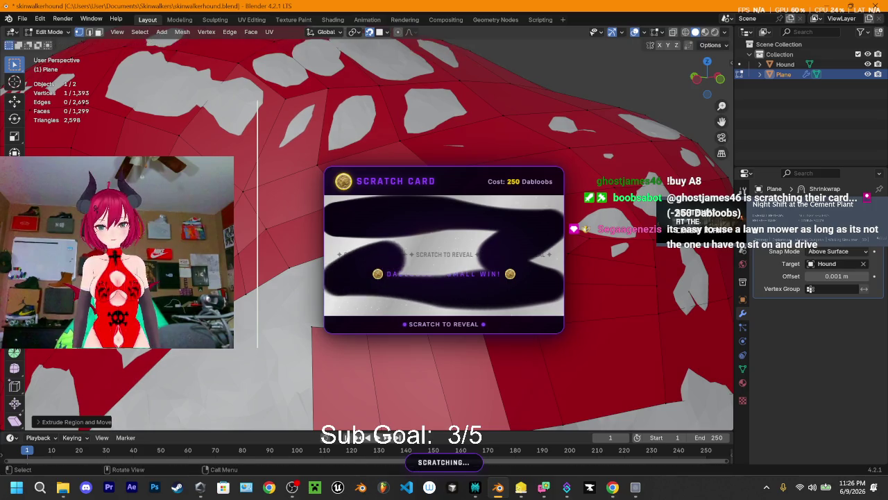
Extrude several more vertices along the gap to extend the new chain
key("e")
key("Return")
key("e")
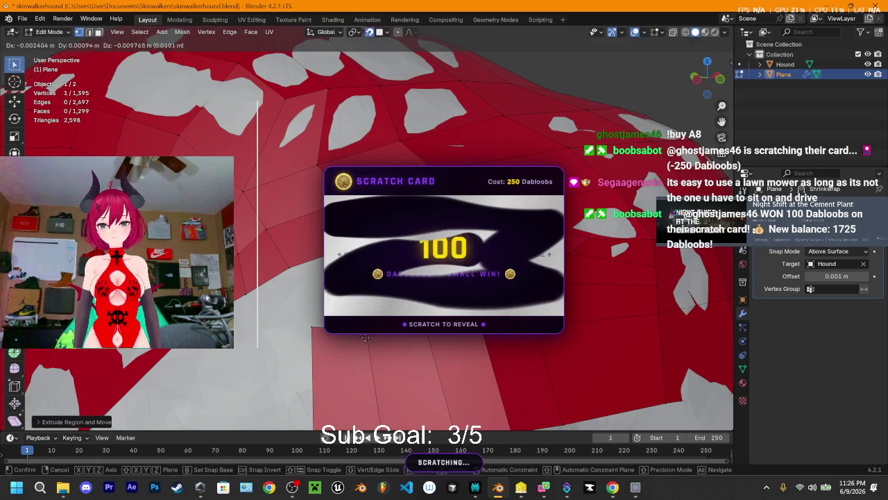
key("Return")
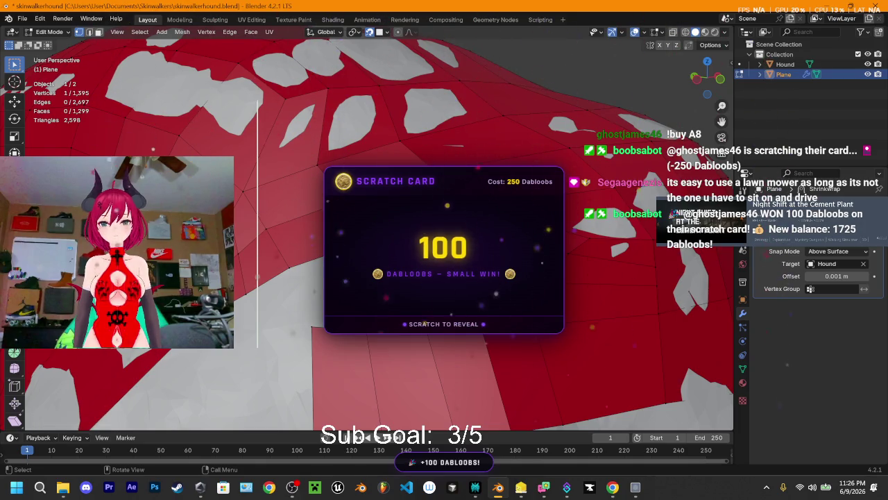
key("e")
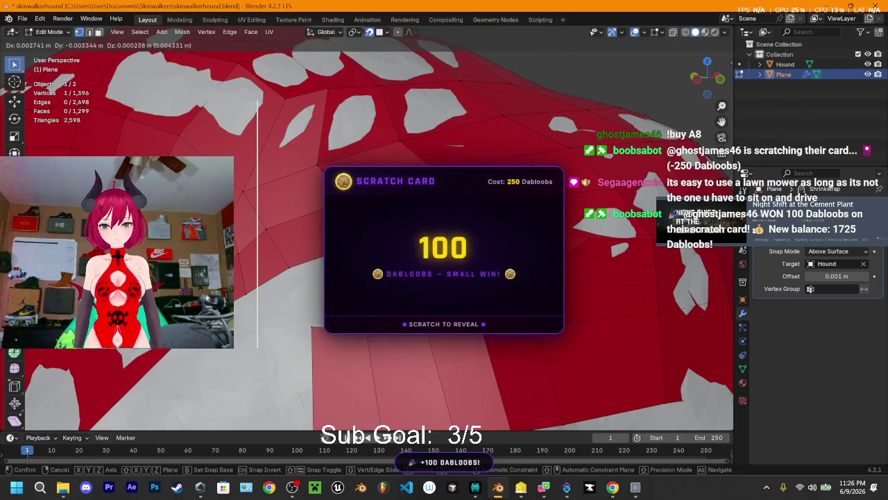
key("Return")
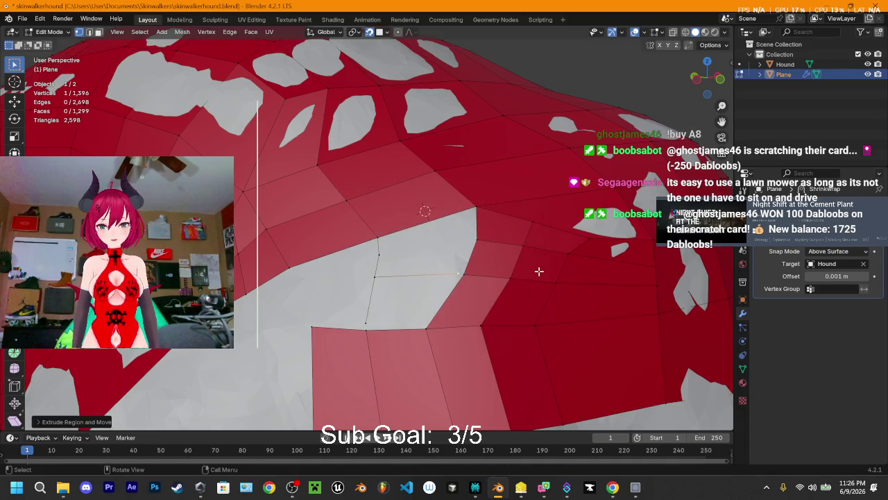
left_click(381, 253)
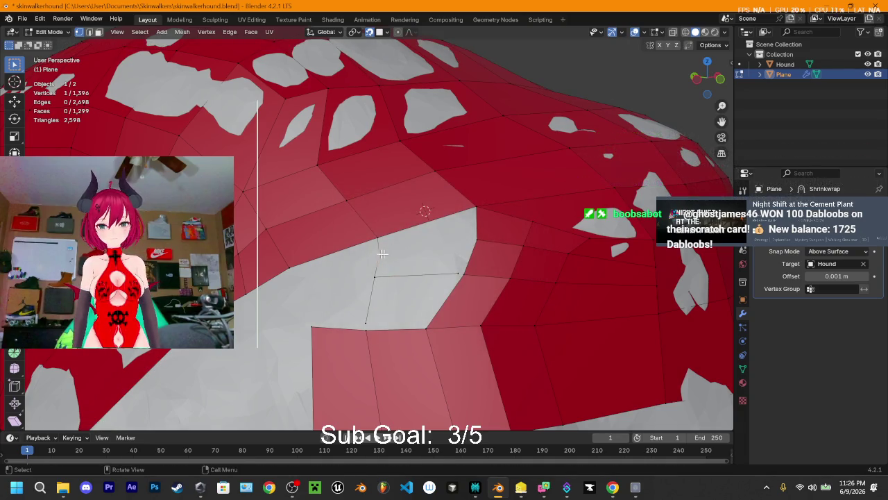
key("e")
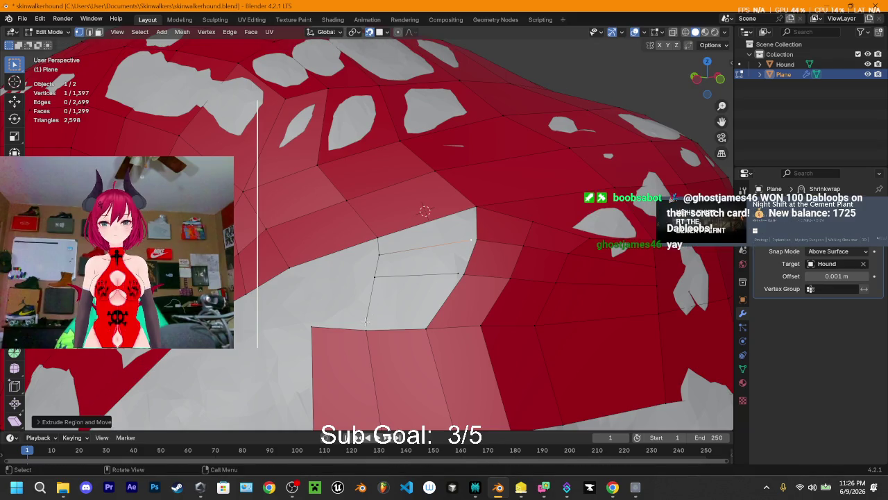
Merge the first two vertex pairs at their centre to start closing the gap
left_click(367, 322)
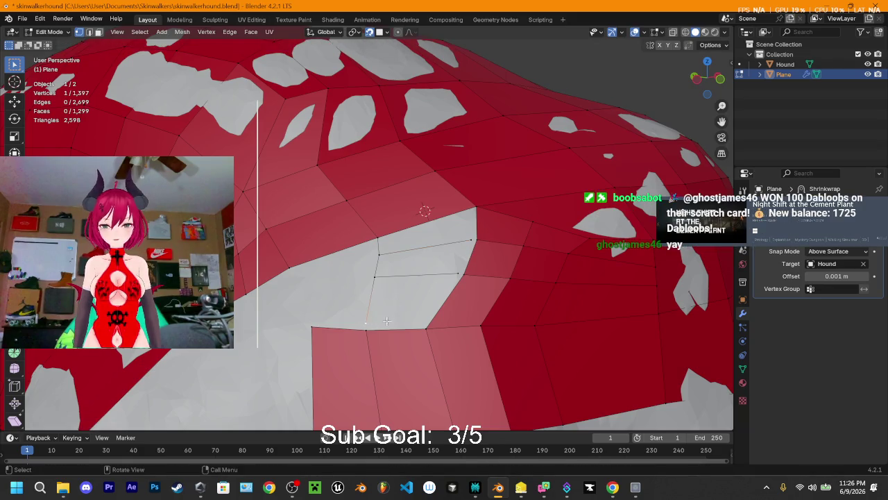
left_click(366, 329, "shift")
key("m")
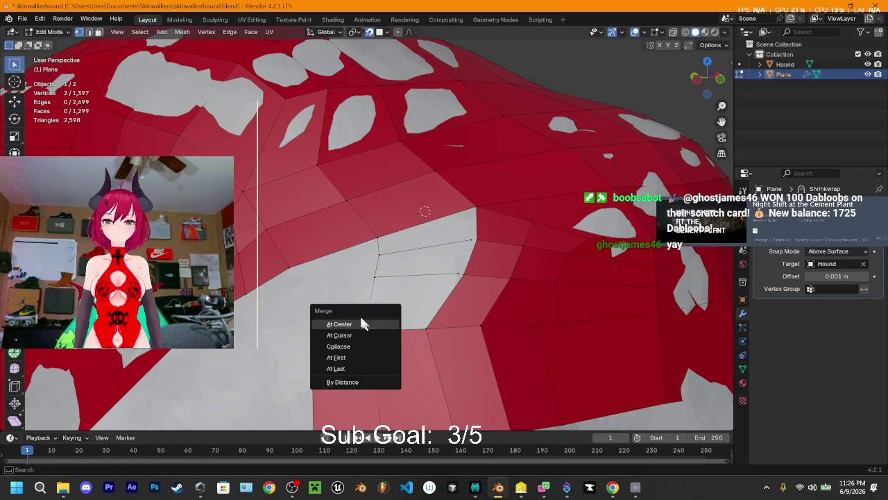
left_click(361, 316)
left_click(472, 241)
left_click(476, 240, "shift")
key("m")
left_click(476, 241)
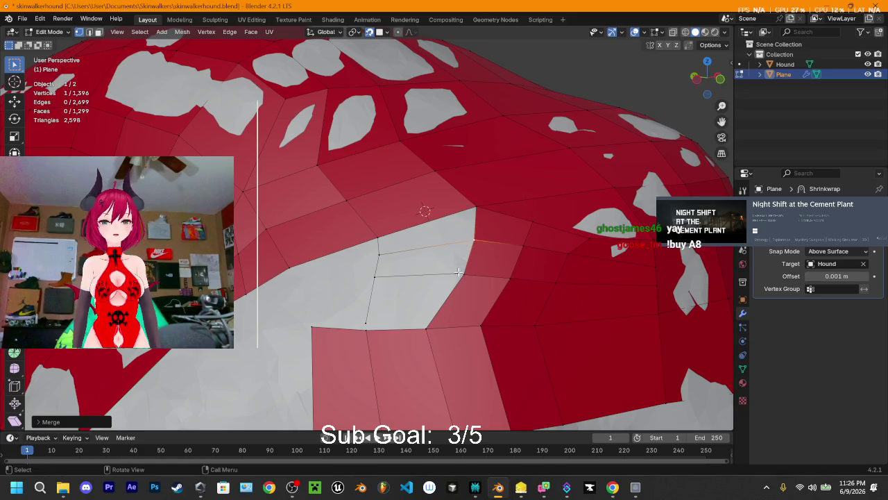
Merge the remaining leftover vertices, bringing the plane to 1,394 vertices and 1,302 faces
left_click(459, 272, "shift")
key("m")
left_click(463, 275)
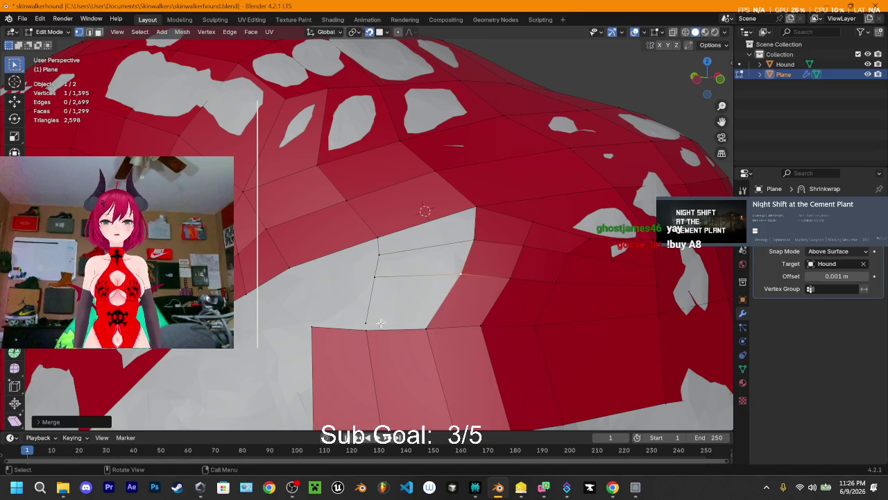
left_click(366, 326, "shift")
key("m")
left_click(367, 326)
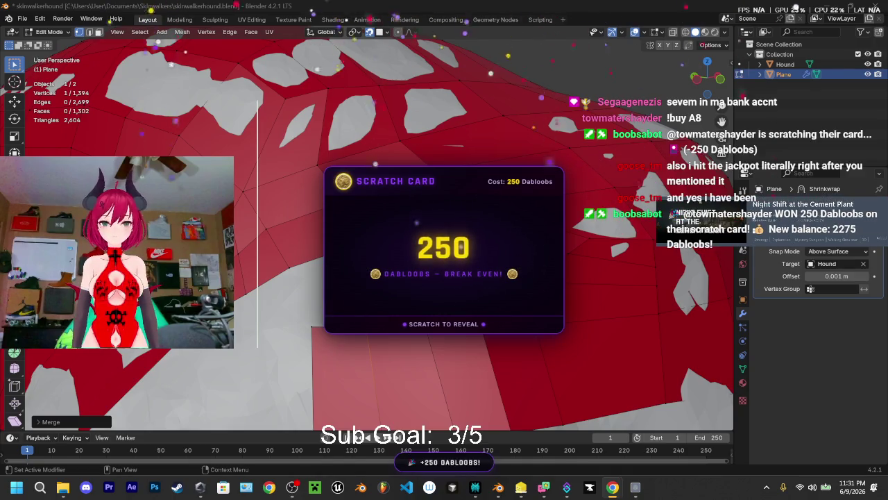
Loop-cut a new centred edge loop around the top of the head mesh
middle_click_drag(322, 165, 513, 243)
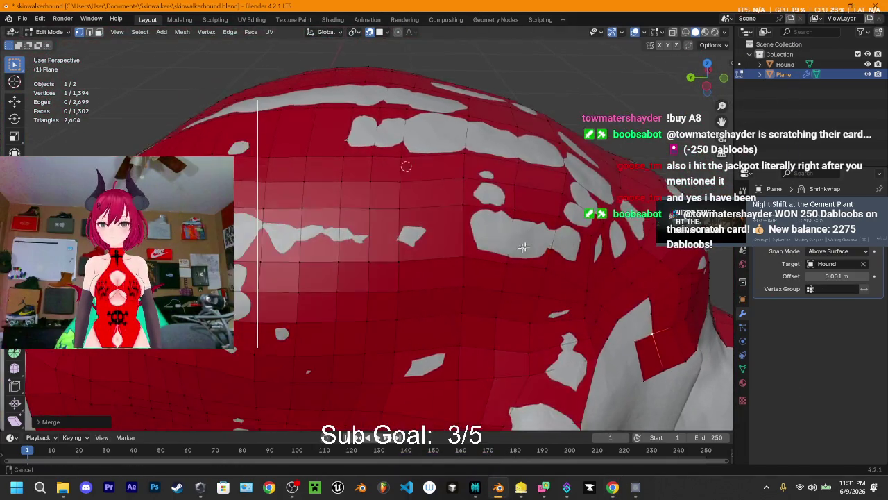
key("ctrl+r")
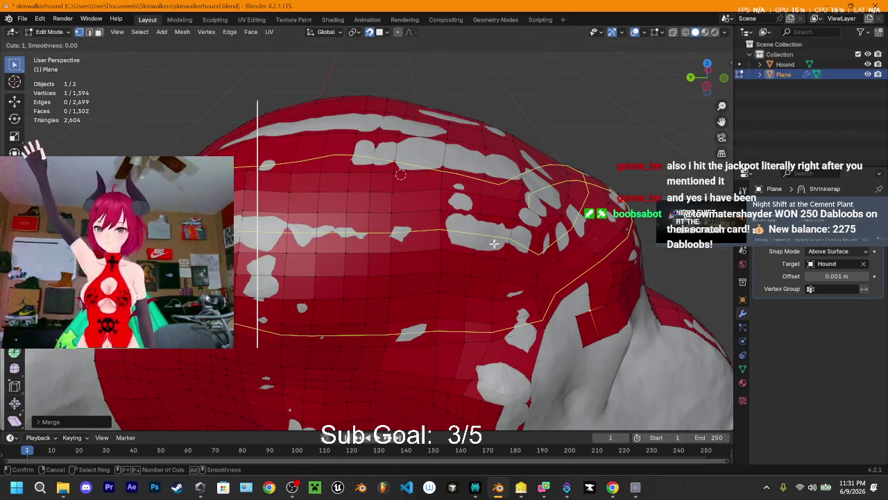
left_click(477, 244)
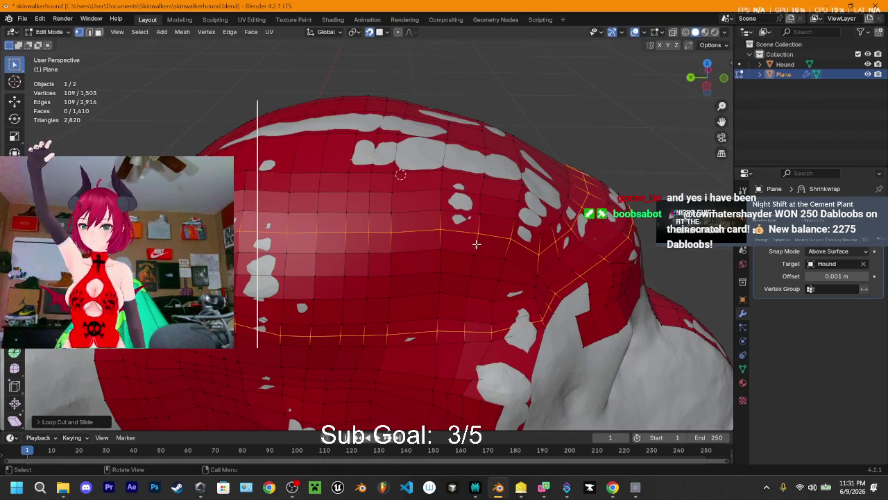
left_click(476, 244)
mouse_move(476, 244)
middle_mouse_down()
mouse_move(250, 184)
mouse_move(497, 226)
mouse_move(498, 212)
middle_mouse_up()
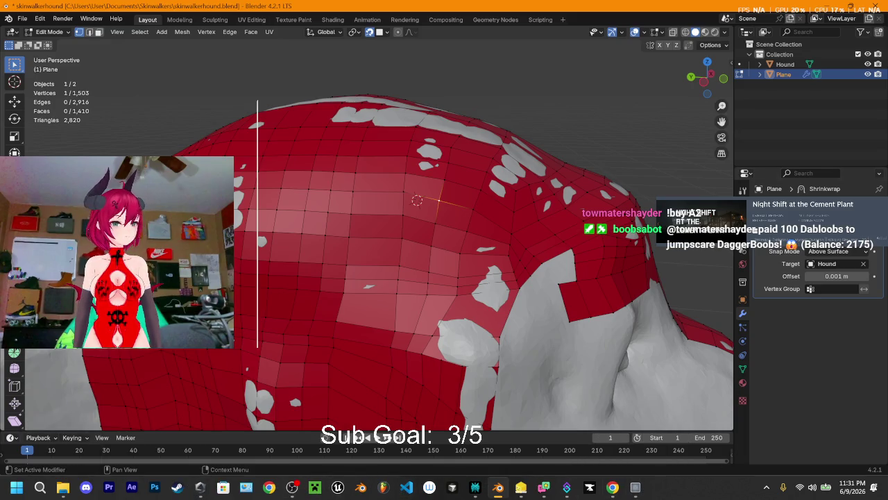
Briefly switch to the browser, then orbit to face the snout for another loop cut
key("alt+Tab")
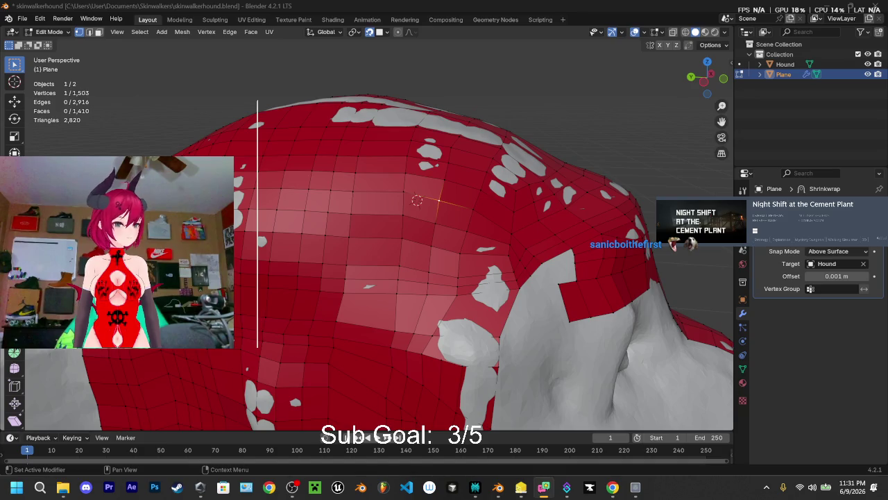
middle_click_drag(349, 240, 405, 279)
mouse_move(485, 299)
middle_mouse_down()
mouse_move(489, 217)
mouse_move(476, 197)
mouse_move(479, 214)
middle_mouse_up()
middle_click_drag(354, 256, 388, 250)
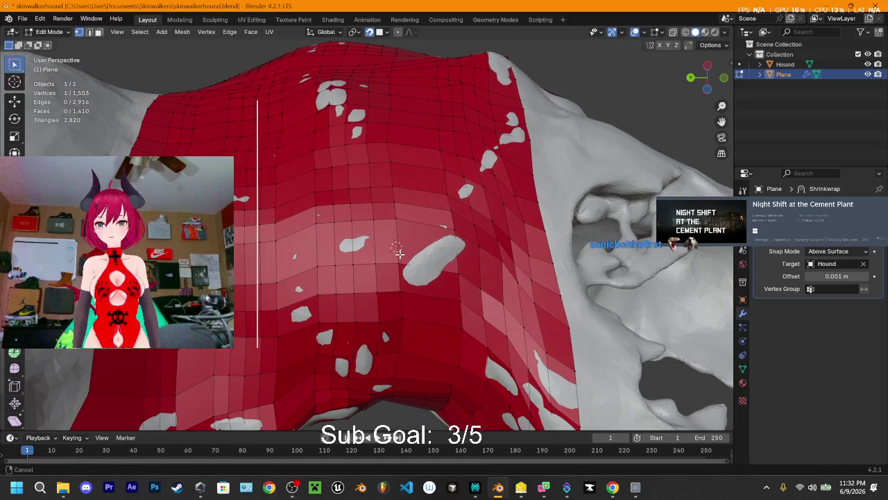
key("ctrl+r")
left_click(397, 247)
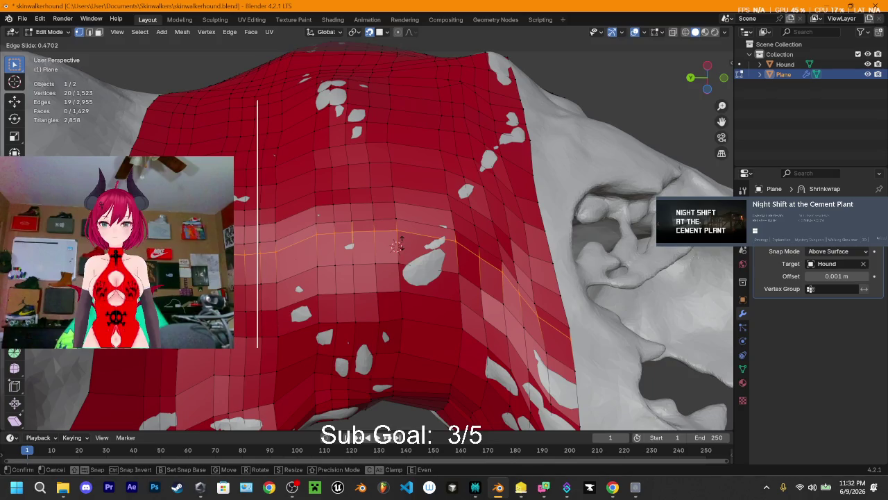
left_click(398, 245)
key("ctrl+r")
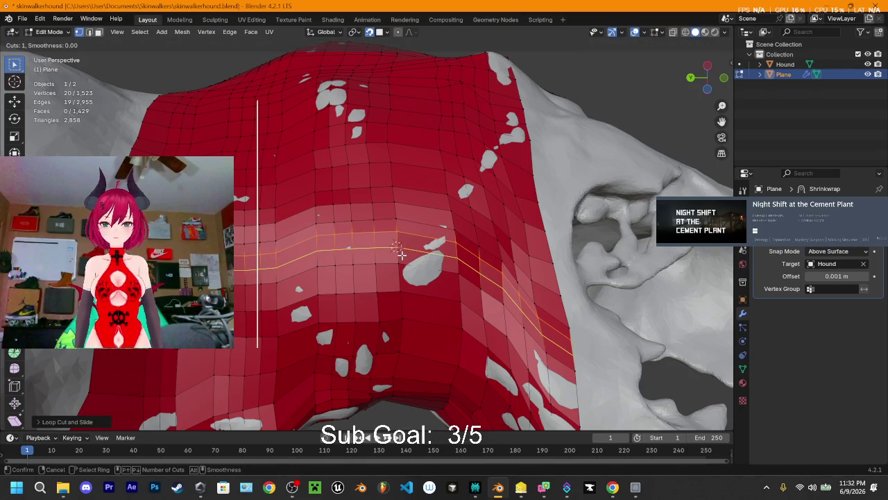
left_click(396, 248)
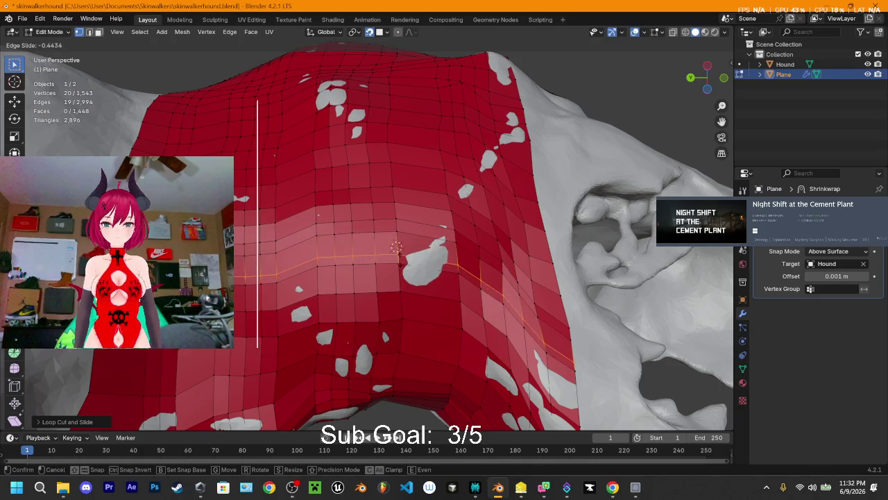
left_click(396, 248)
key("ctrl+z")
key("ctrl+z")
mouse_move(406, 256)
middle_mouse_down()
mouse_move(378, 261)
mouse_move(279, 236)
mouse_move(345, 239)
mouse_move(353, 254)
mouse_move(432, 252)
mouse_move(539, 314)
mouse_move(444, 335)
mouse_move(451, 353)
mouse_move(444, 368)
mouse_move(428, 367)
mouse_move(393, 339)
mouse_move(407, 341)
middle_mouse_up()
Add two centred edge loops across the head, reaching 1,569 vertices
key("ctrl+r")
left_click(535, 281)
mouse_move(539, 281)
middle_mouse_down()
mouse_move(499, 249)
mouse_move(507, 250)
mouse_move(377, 208)
mouse_move(380, 197)
mouse_move(462, 238)
mouse_move(451, 274)
mouse_move(468, 245)
middle_mouse_up()
left_click(499, 248)
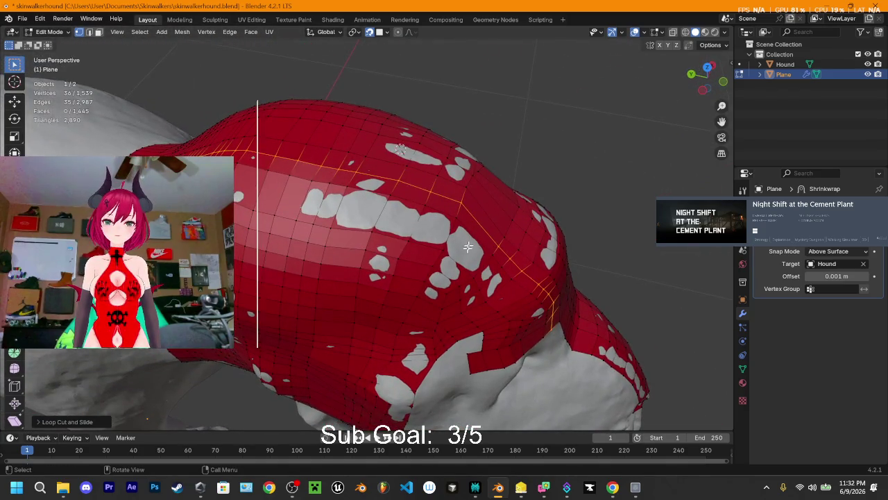
key("ctrl+r")
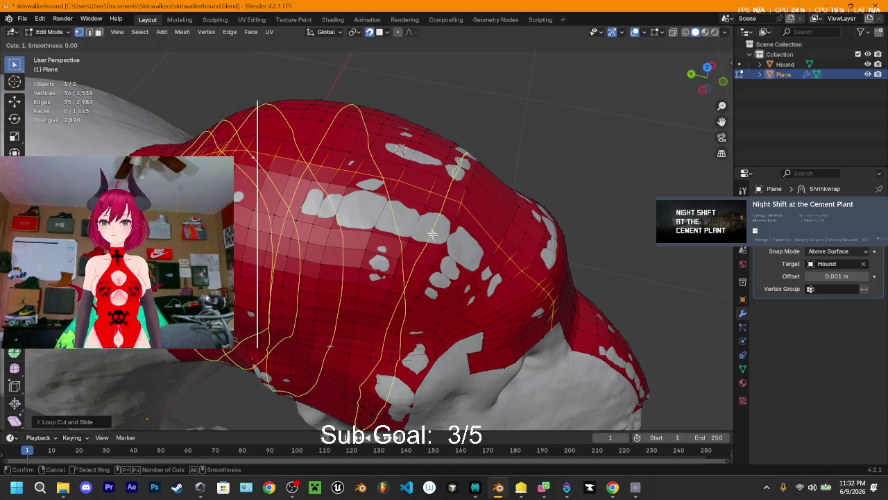
left_click(521, 308)
right_click(521, 308)
mouse_move(433, 254)
middle_mouse_down()
mouse_move(463, 225)
mouse_move(516, 215)
mouse_move(345, 242)
middle_mouse_up()
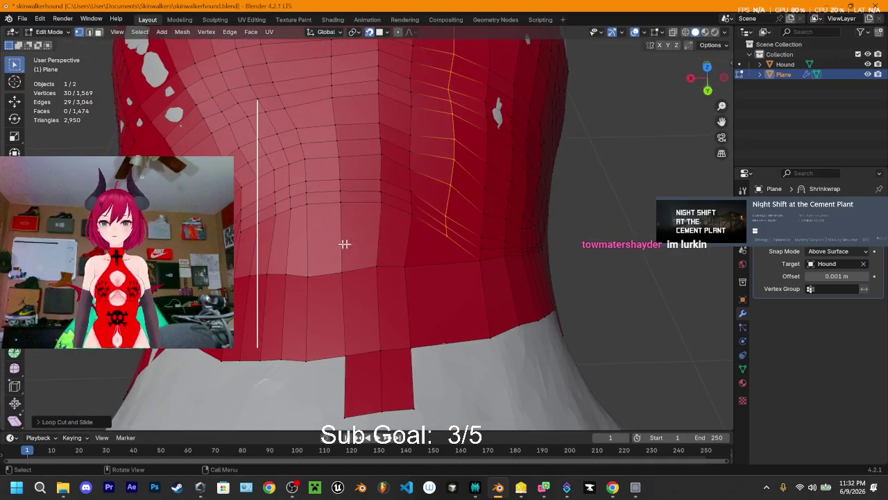
Cancel an unwanted neck loop cut and begin a knife line across the neck
key("ctrl+r")
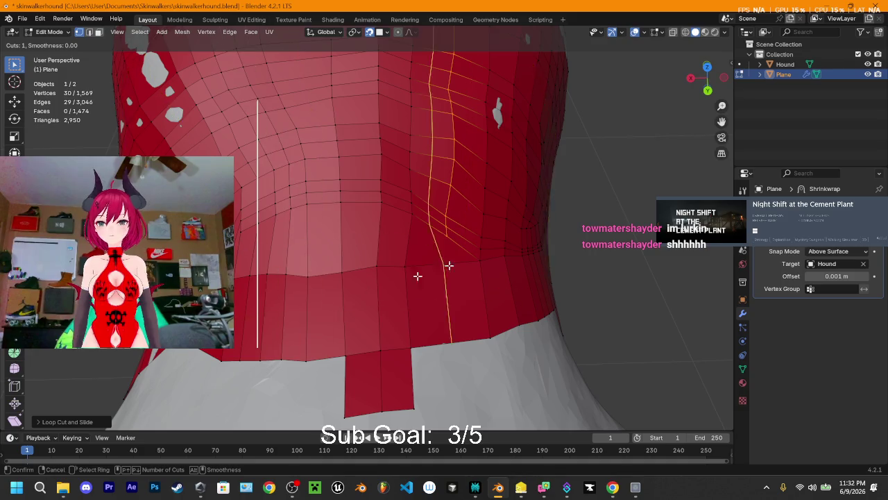
key("Escape")
left_click(658, 257)
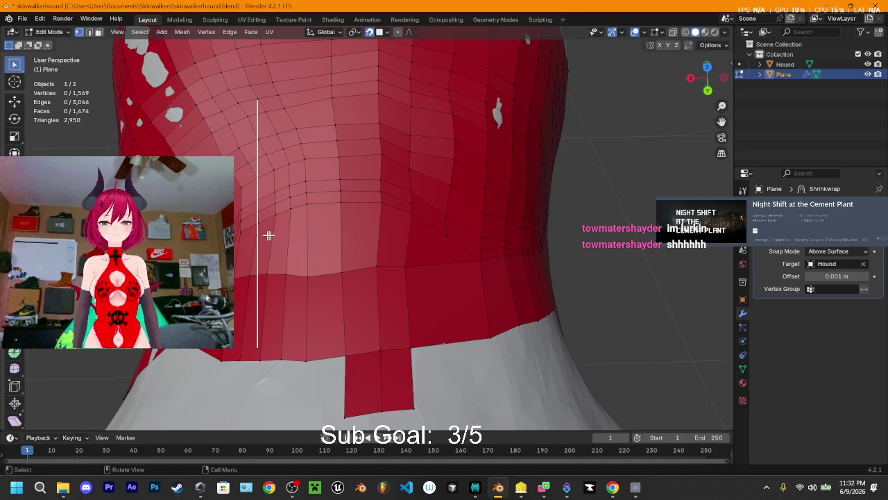
key("k")
left_click(238, 254)
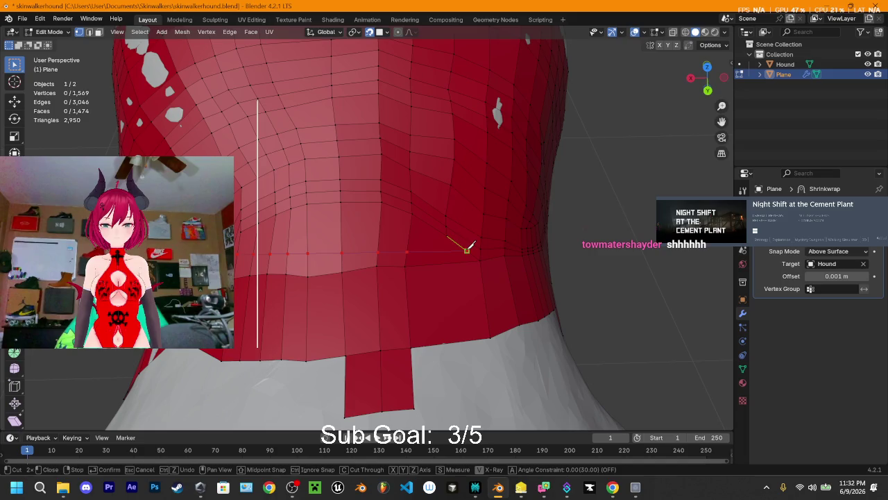
Finish the neck knife cut and slide the neck edge loop into a new position
key("Return")
scroll(310, 229, "up", 2)
scroll(329, 212, "up", 2)
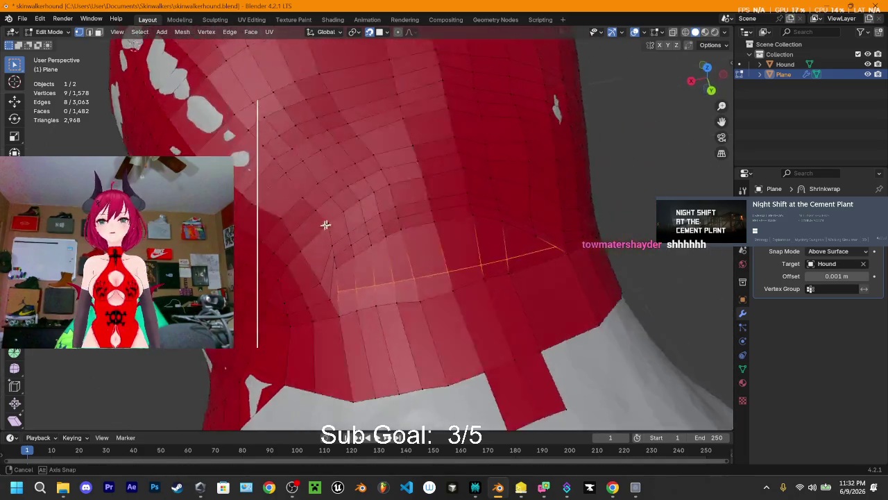
scroll(326, 224, "up", 3)
scroll(380, 231, "down", 3)
scroll(392, 201, "down", 3)
middle_click_drag(395, 179, 395, 195)
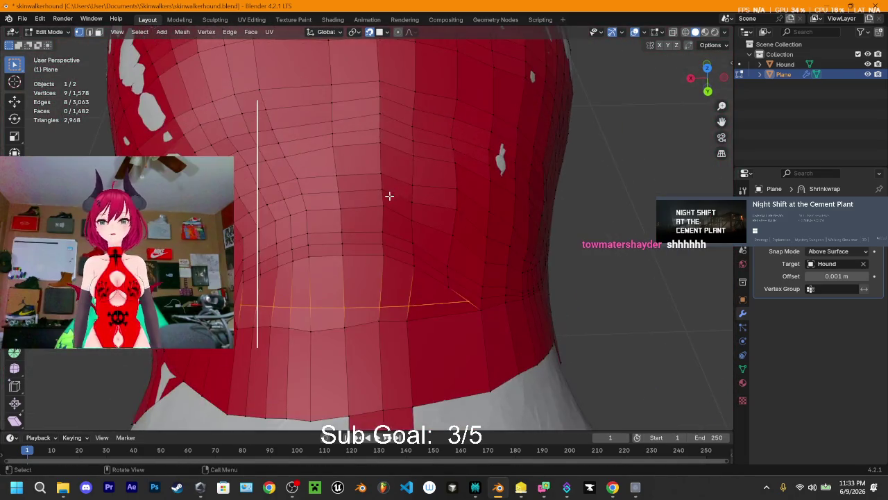
middle_click_drag(365, 261, 379, 252)
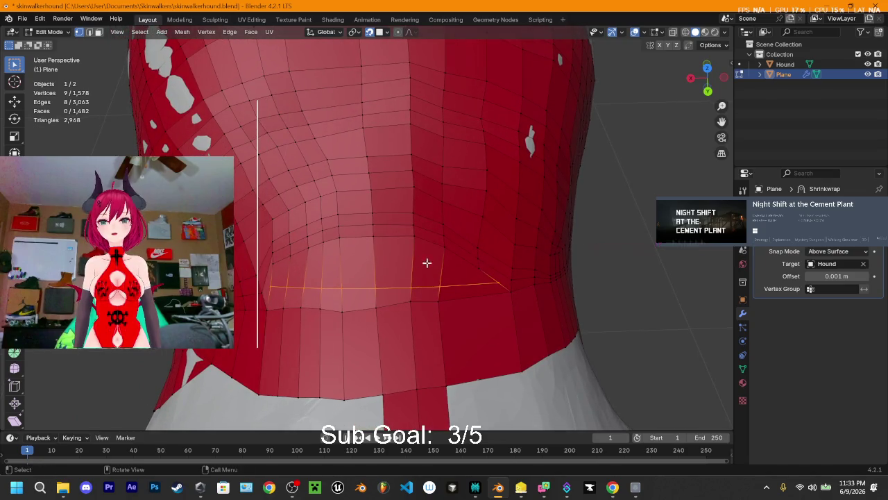
key("g")
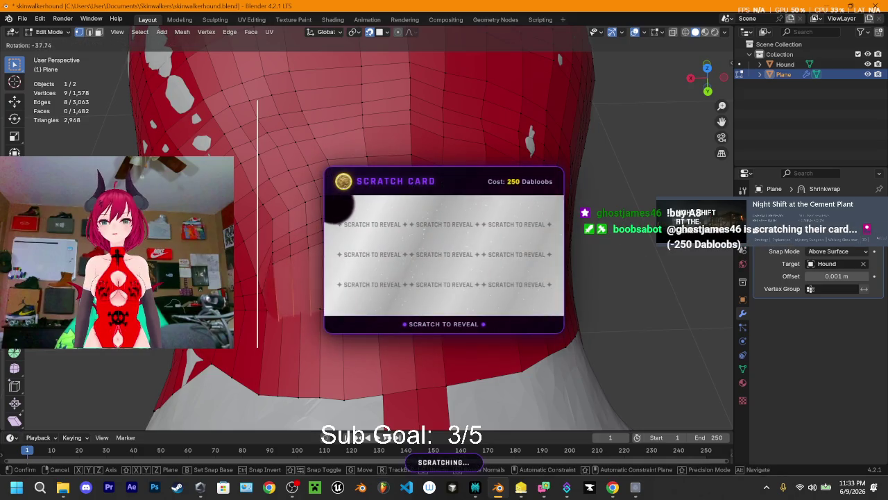
key("Return")
Knife-cut new edges across the neck and the side of the face
mouse_move(389, 263)
middle_mouse_down("shift")
mouse_move(364, 219)
mouse_move(388, 250)
middle_mouse_up("shift")
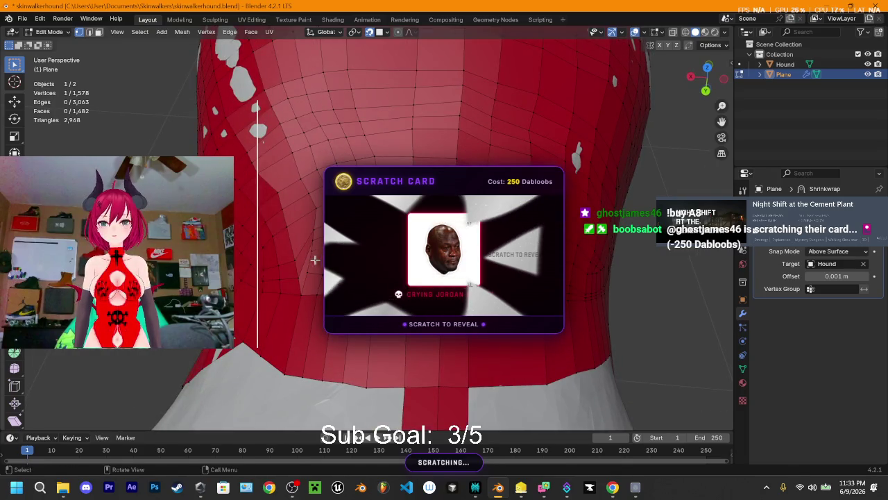
key("k")
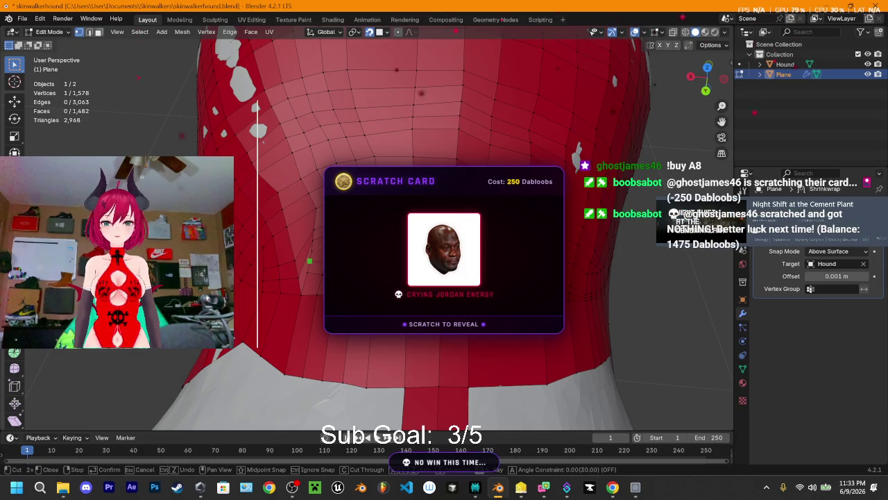
key("Return")
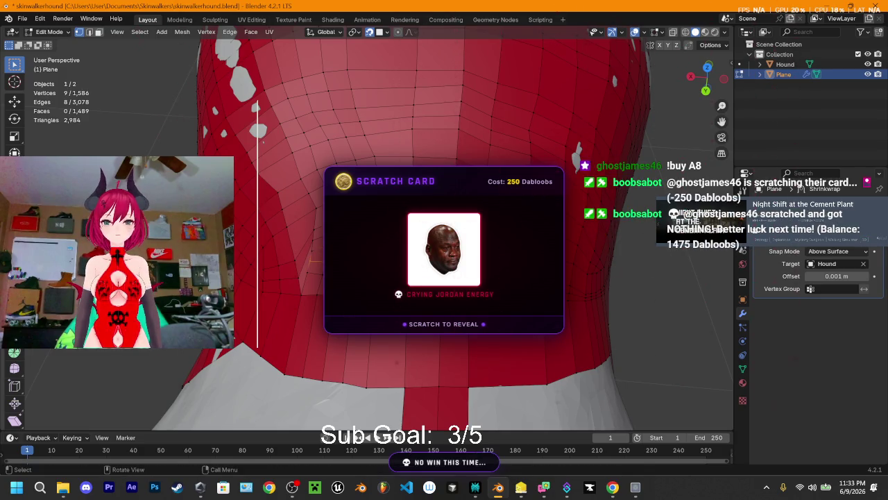
middle_click_drag(292, 167, 333, 156)
mouse_move(386, 247)
middle_mouse_down()
mouse_move(308, 227)
mouse_move(274, 230)
middle_mouse_up()
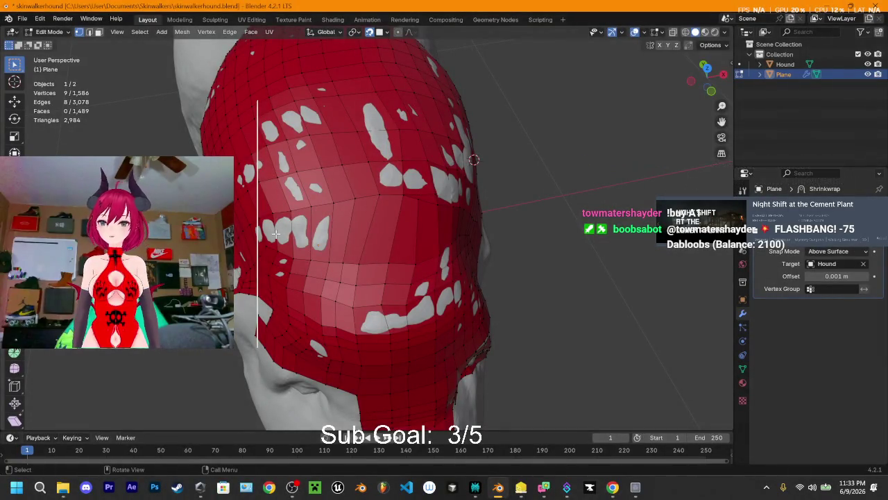
key("k")
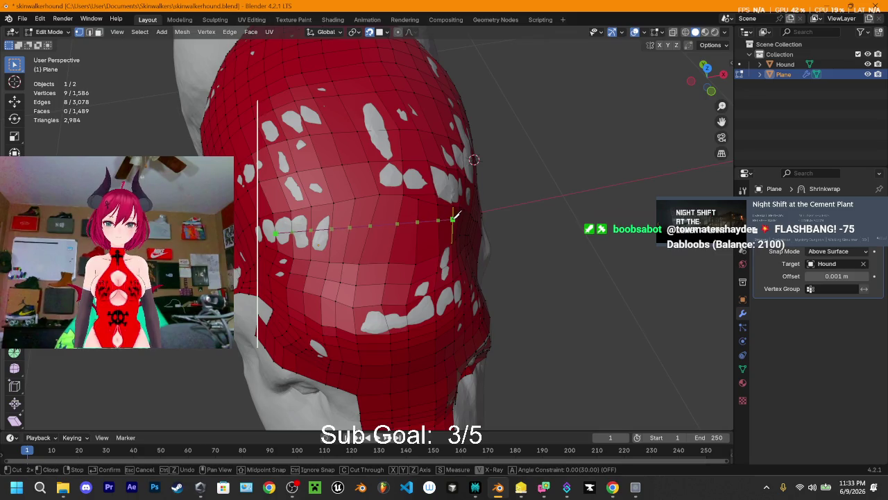
key("Return")
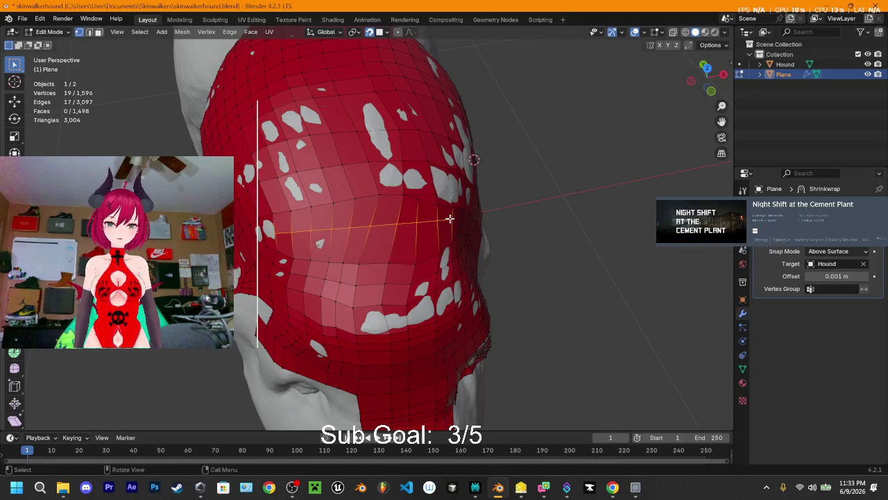
mouse_move(388, 228)
middle_mouse_down()
mouse_move(439, 221)
mouse_move(432, 116)
mouse_move(413, 204)
middle_mouse_up()
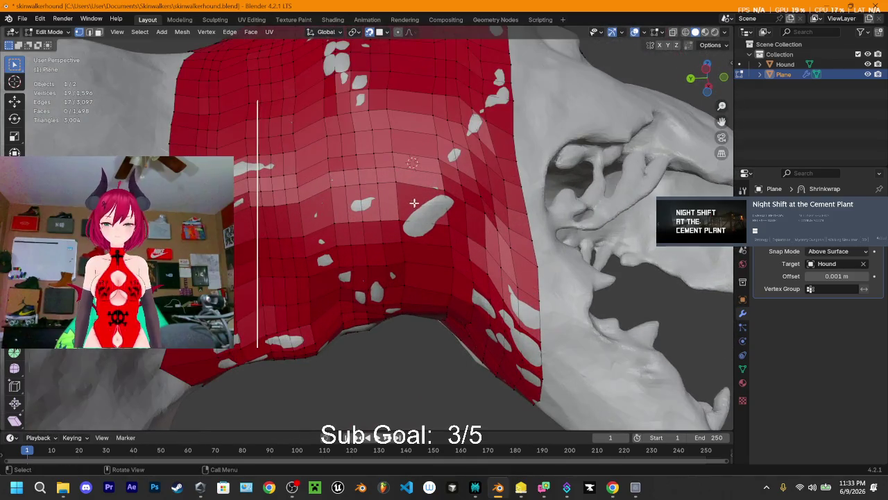
Knife-cut a short edge near the jaw and a long edge along it, reaching 1,611 vertices
key("k")
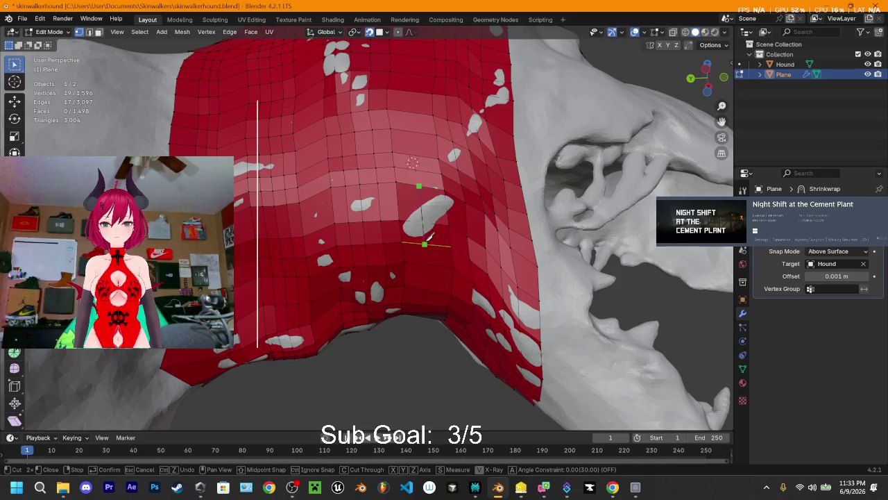
key("Return")
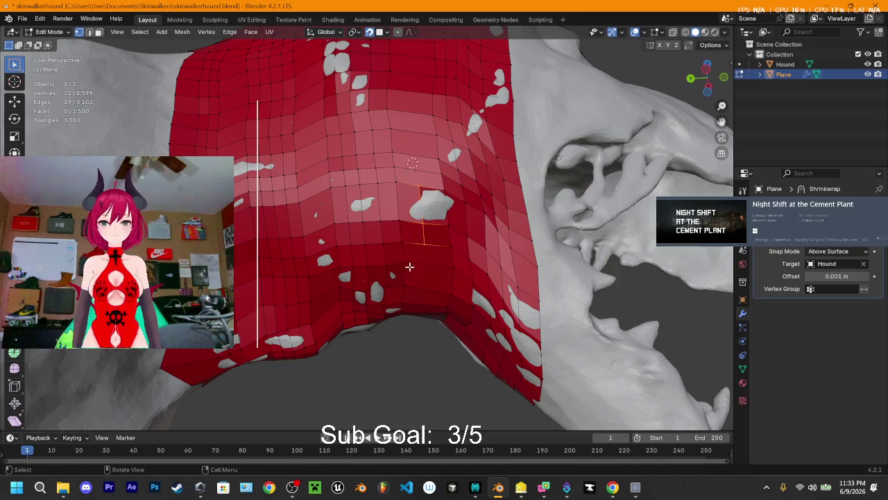
middle_click_drag(442, 201, 413, 185)
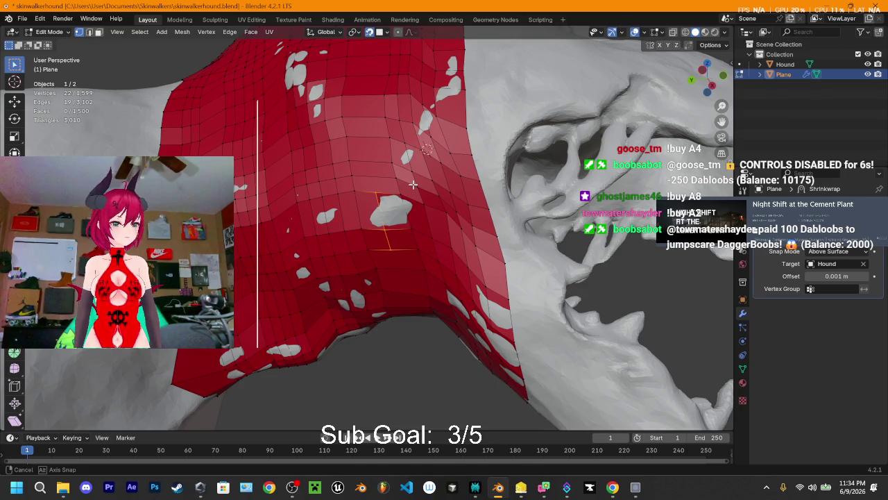
mouse_move(413, 184)
middle_mouse_down()
mouse_move(405, 274)
mouse_move(361, 249)
mouse_move(429, 220)
mouse_move(403, 178)
mouse_move(420, 206)
mouse_move(518, 231)
mouse_move(367, 280)
mouse_move(460, 271)
mouse_move(402, 218)
mouse_move(460, 219)
mouse_move(447, 258)
mouse_move(354, 237)
mouse_move(393, 218)
mouse_move(514, 198)
mouse_move(561, 80)
mouse_move(506, 100)
mouse_move(492, 167)
mouse_move(215, 81)
mouse_move(355, 194)
mouse_move(468, 174)
middle_mouse_up()
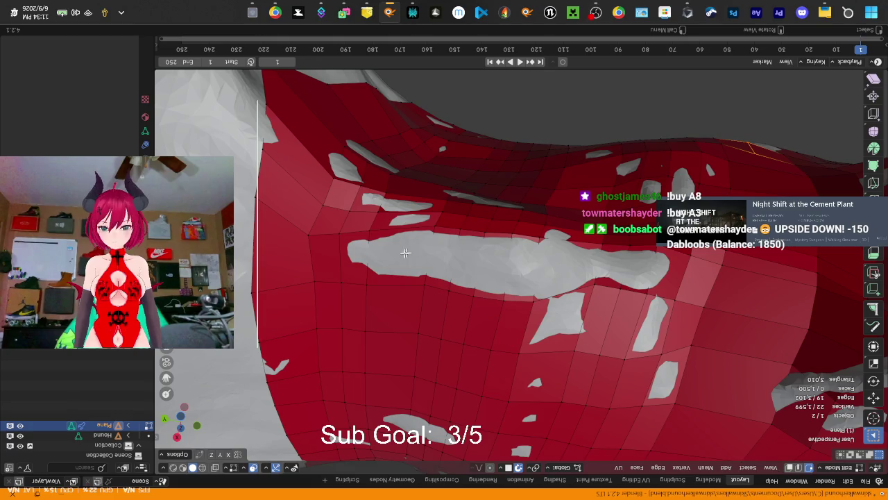
key("k")
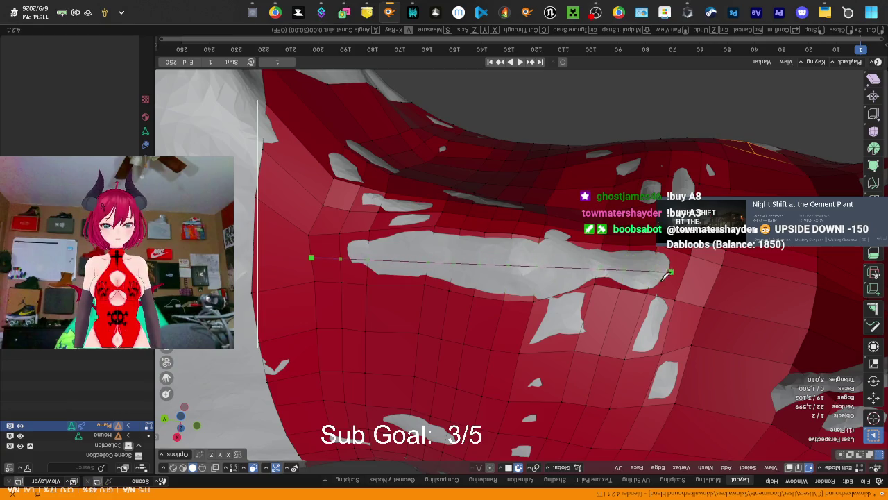
key("Return")
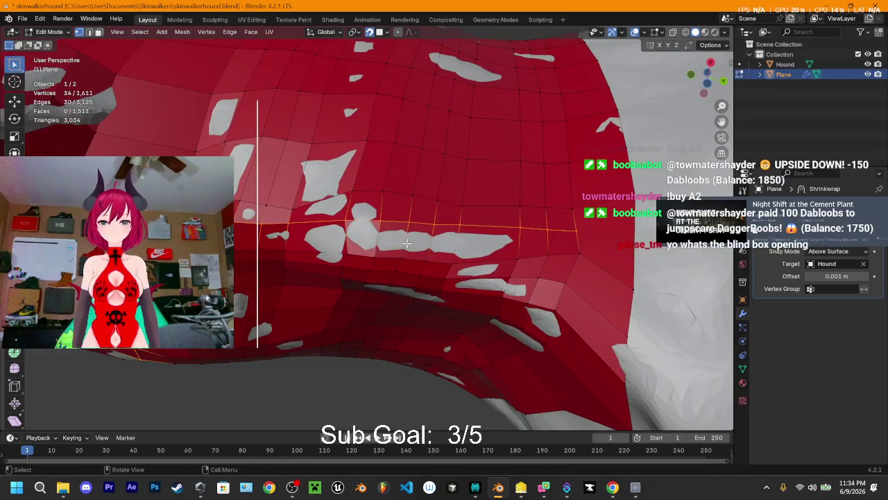
Nudge the new jaw edge loop slightly into place
key("g")
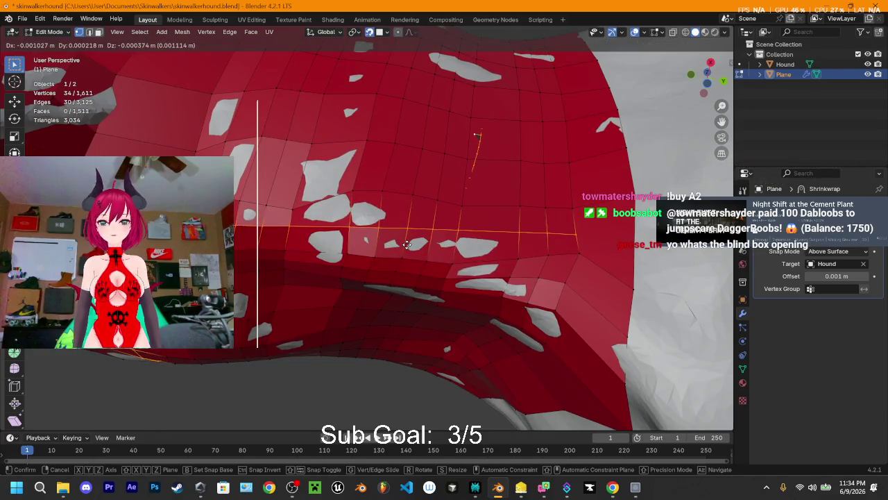
left_click(406, 244)
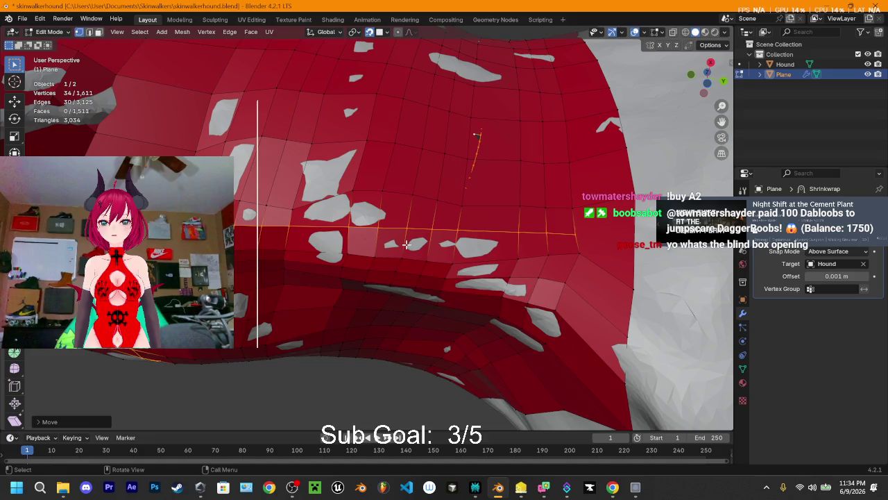
mouse_move(456, 204)
middle_mouse_down()
mouse_move(414, 243)
mouse_move(480, 267)
mouse_move(410, 266)
mouse_move(407, 208)
mouse_move(515, 234)
mouse_move(452, 194)
mouse_move(396, 210)
mouse_move(444, 146)
mouse_move(409, 129)
mouse_move(426, 159)
mouse_move(405, 134)
mouse_move(382, 136)
mouse_move(399, 146)
middle_mouse_up()
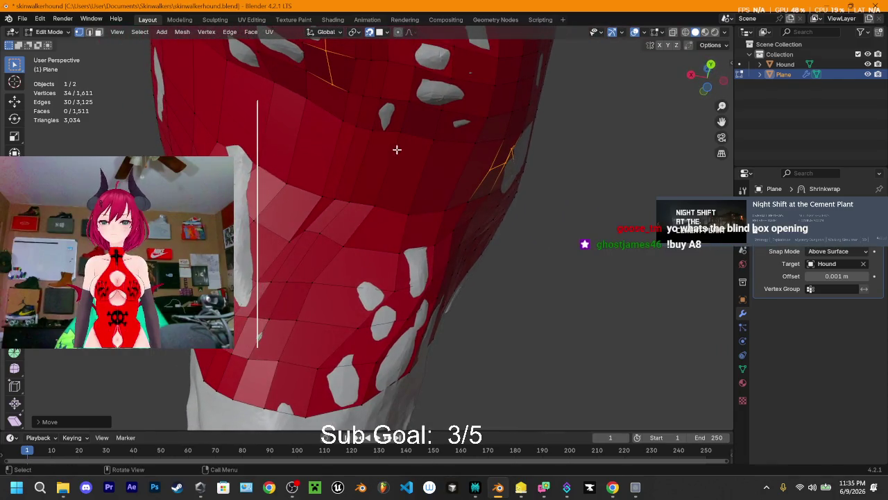
Try a knife cut on the neck, undo it, and orbit to a front view of the head
key("k")
left_click(208, 153)
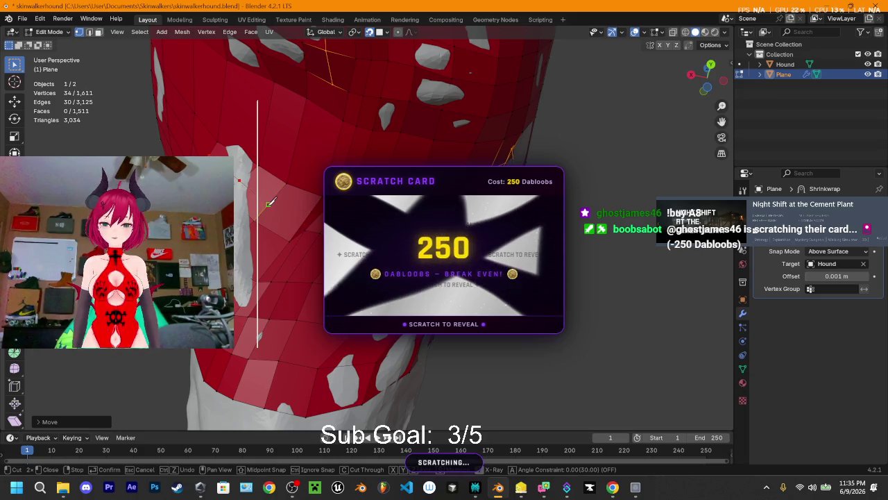
key("Return")
key("ctrl+z")
mouse_move(263, 207)
middle_mouse_down()
mouse_move(298, 208)
mouse_move(411, 163)
mouse_move(235, 221)
mouse_move(394, 232)
mouse_move(490, 182)
mouse_move(208, 139)
middle_mouse_up()
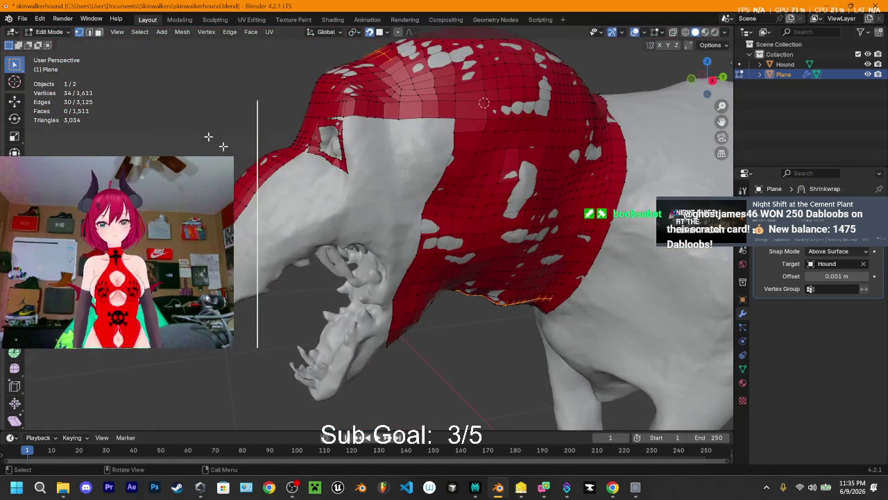
mouse_move(481, 100)
middle_mouse_down()
mouse_move(470, 168)
mouse_move(458, 115)
mouse_move(439, 117)
middle_mouse_up()
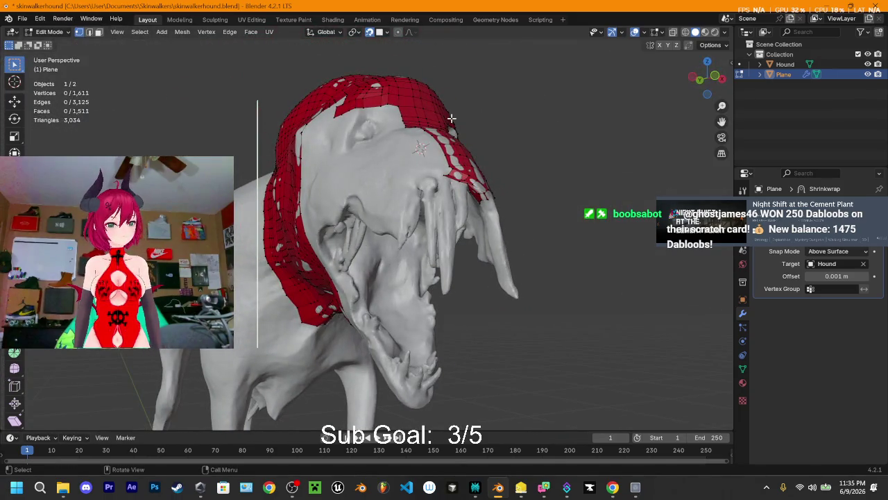
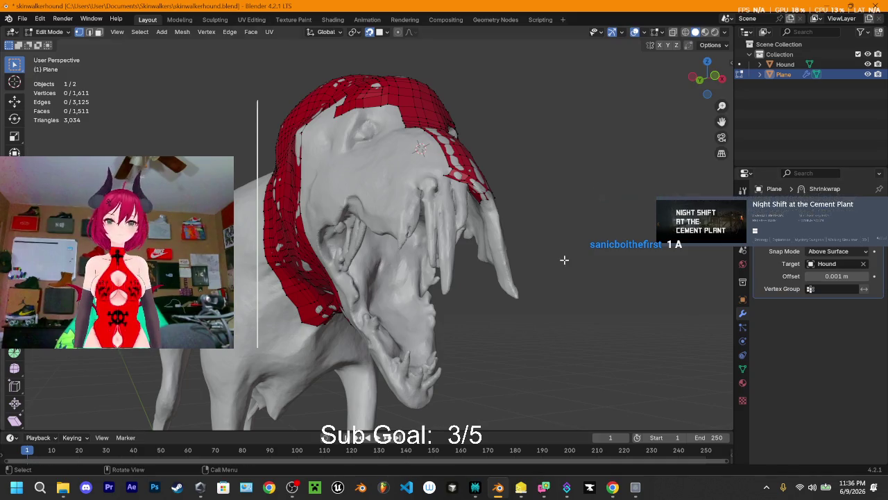
Orbit and zoom to the grey gap on the hound, then select a boundary vertex there
mouse_move(510, 157)
middle_mouse_down()
mouse_move(568, 182)
mouse_move(513, 208)
mouse_move(521, 200)
mouse_move(430, 176)
mouse_move(454, 159)
mouse_move(434, 180)
mouse_move(390, 165)
middle_mouse_up()
scroll(409, 177, "up", 2)
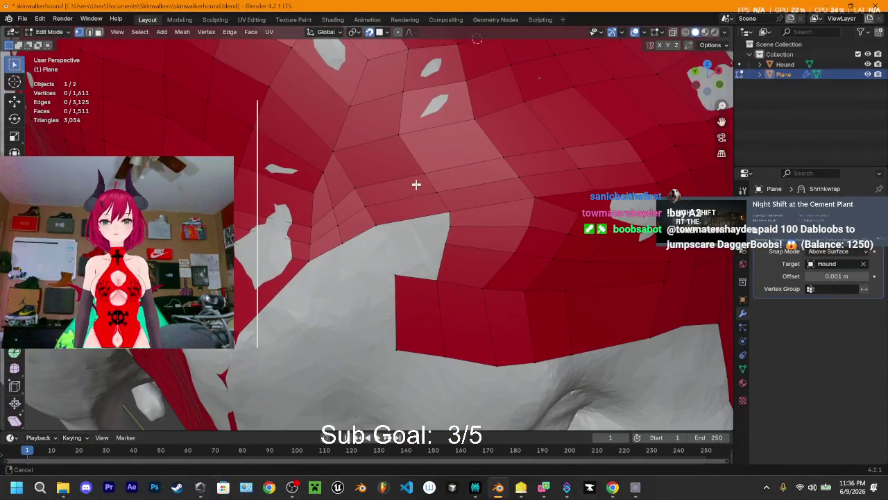
scroll(417, 181, "up", 2)
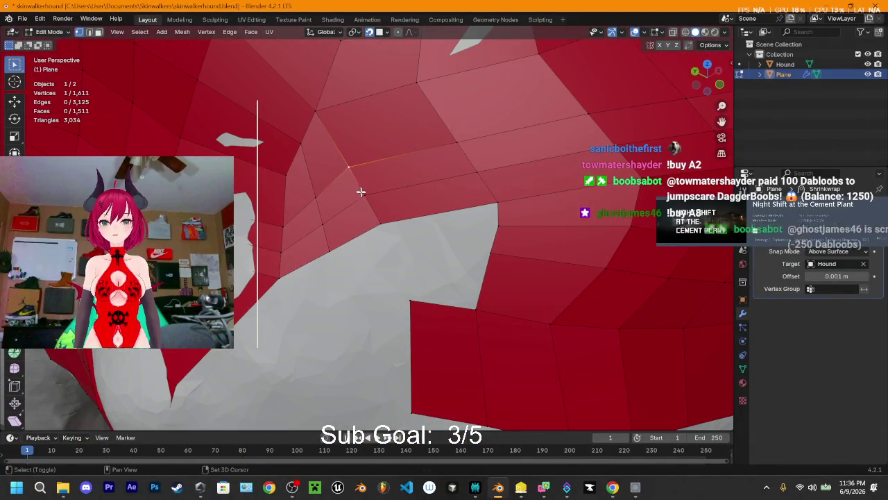
left_click(360, 191)
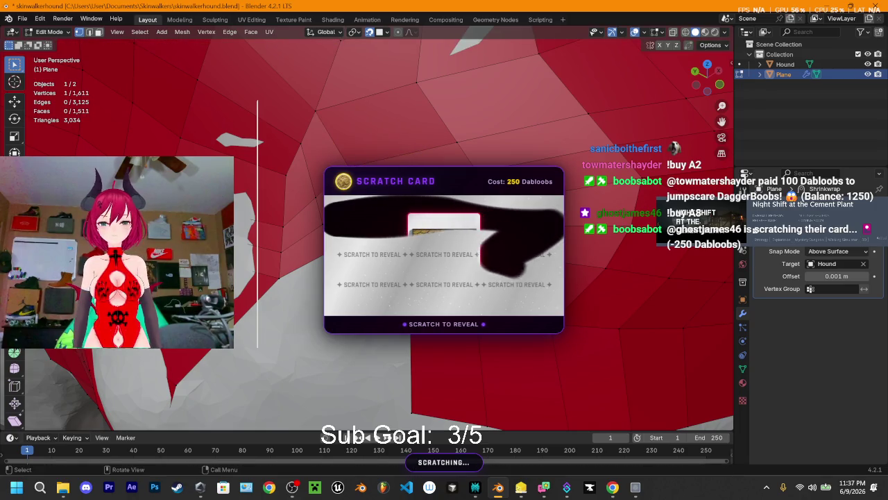
Extrude a chain of five new vertices along the gap's edge to its far side
key("e")
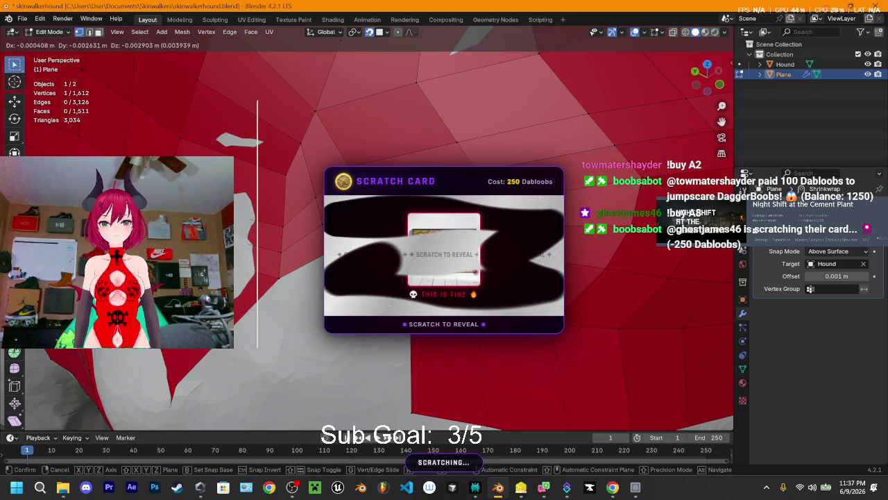
key("Return")
key("e")
key("Return")
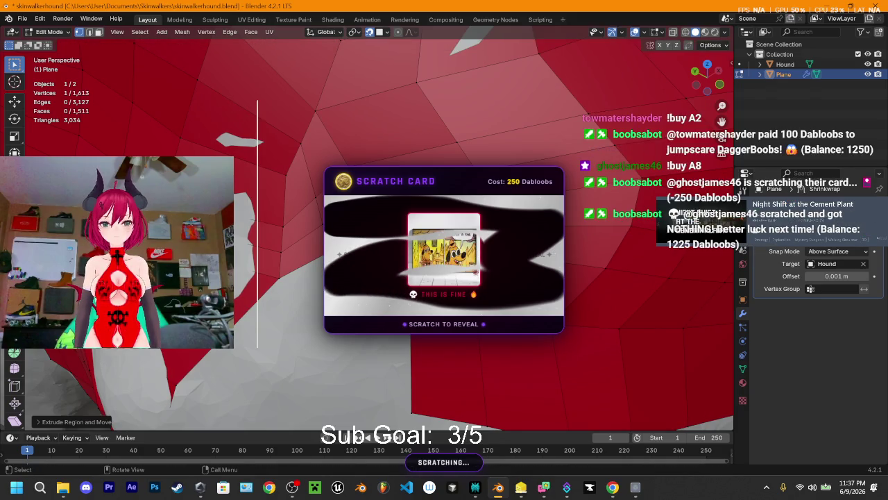
key("e")
key("Return")
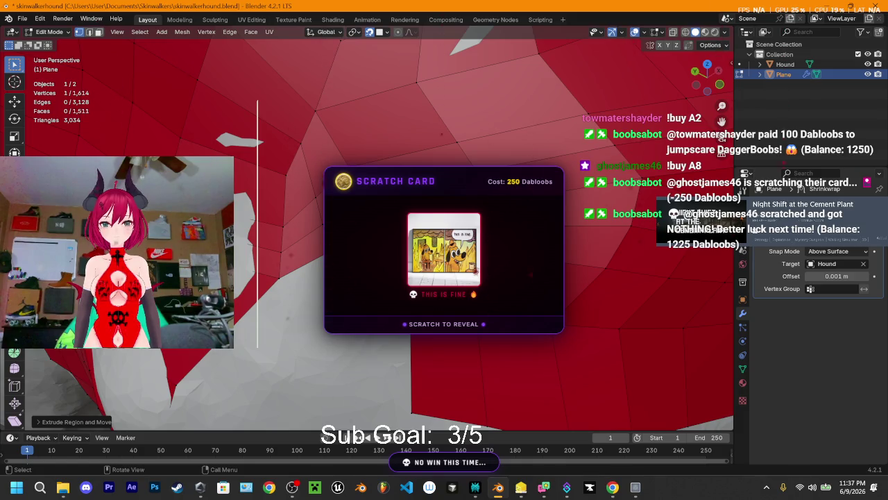
key("e")
key("Return")
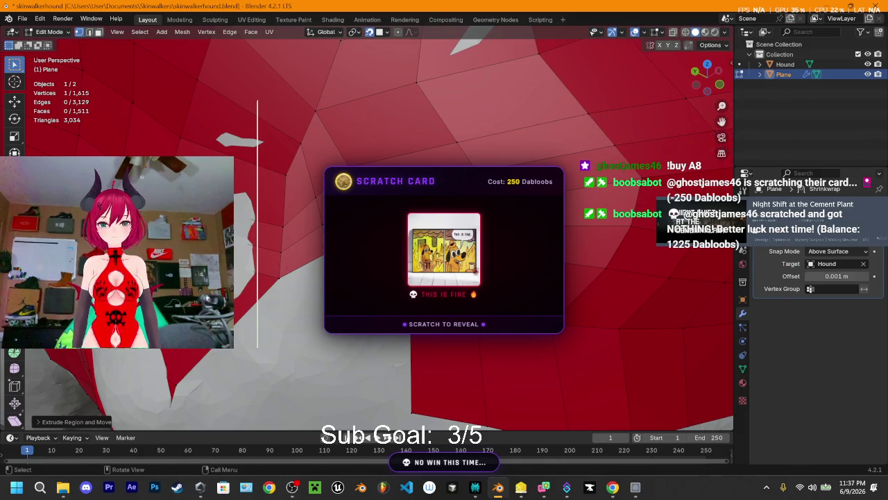
key("e")
key("Return")
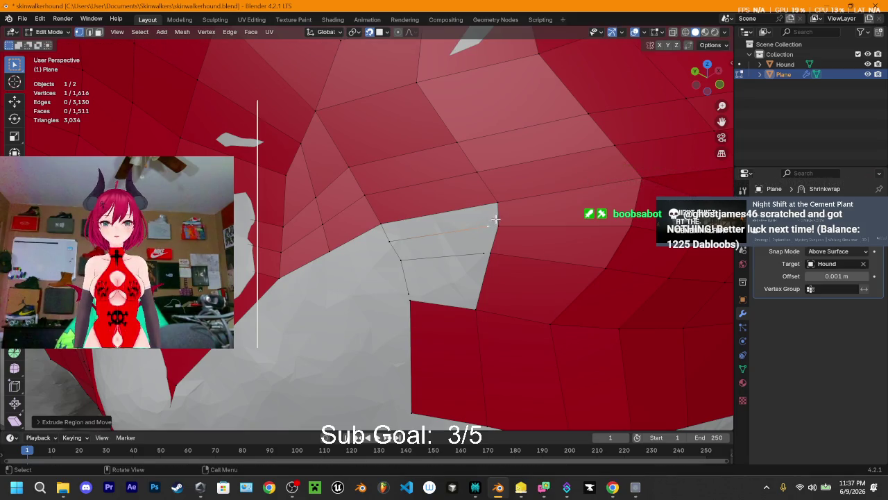
Merge two pairs of extruded and neighbouring vertices at center
left_click(504, 229, "shift")
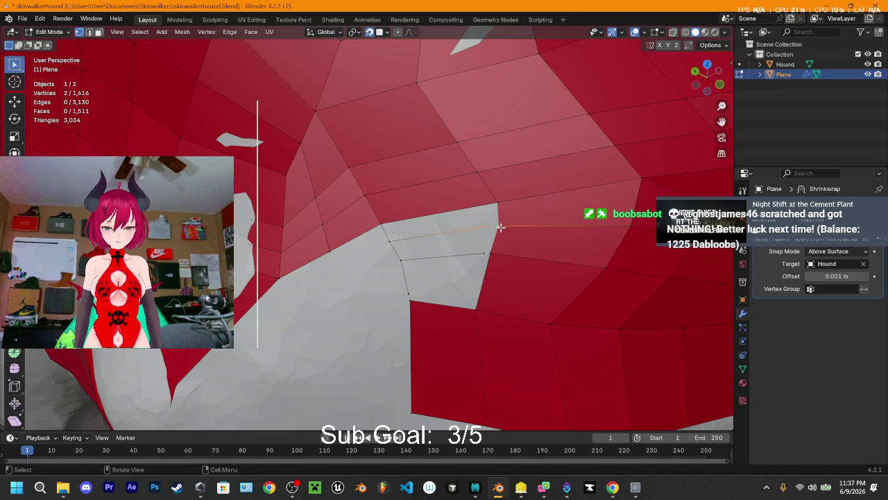
key("m")
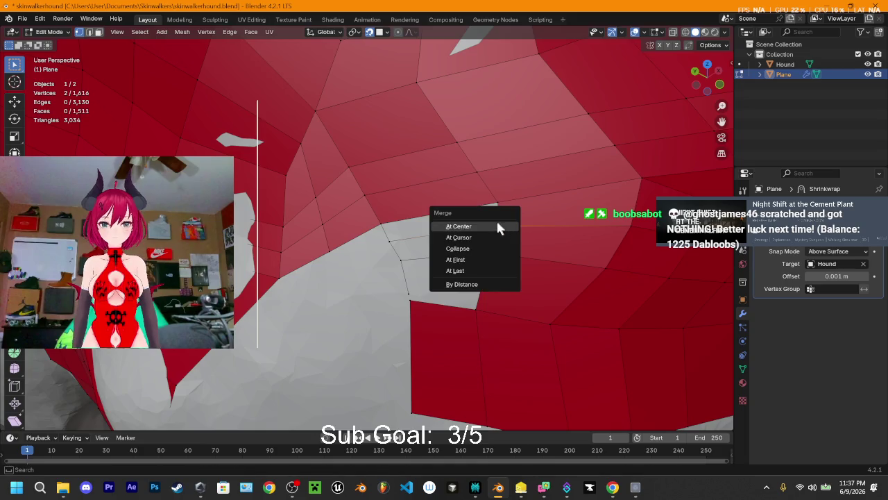
left_click(497, 224)
key("m")
left_click(494, 250)
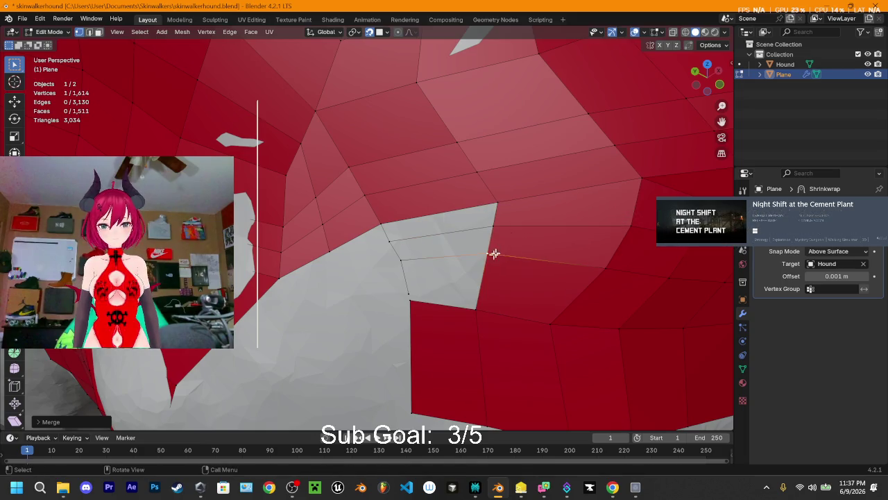
In edge select mode, fill the grey gap with new faces from its bordering edge
left_click(420, 217)
key("2")
left_click(419, 217)
key("f")
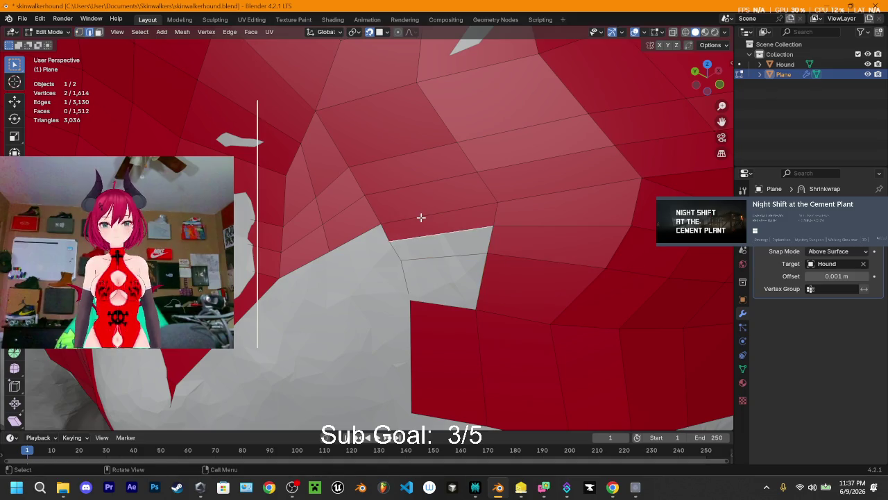
key("f")
key("f")
Merge the two leftover vertices, then zoom out to view the whole head
key("alt+a")
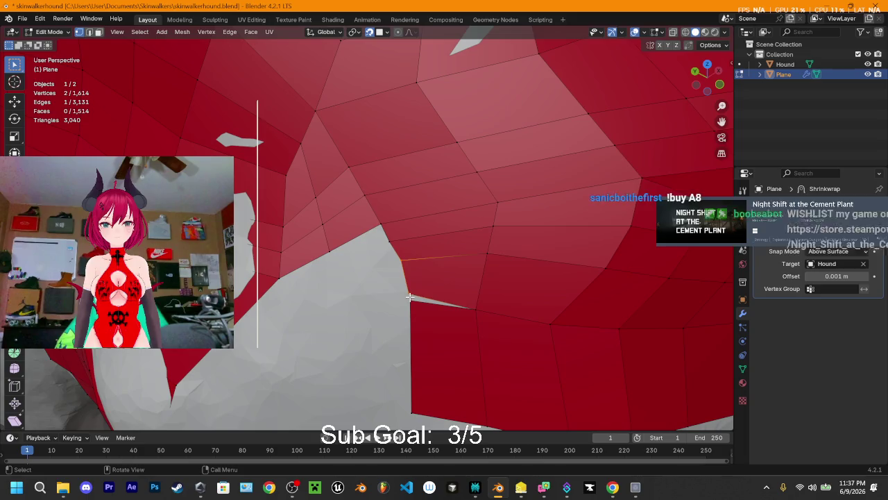
key("m")
key("Return")
scroll(476, 229, "down", 5)
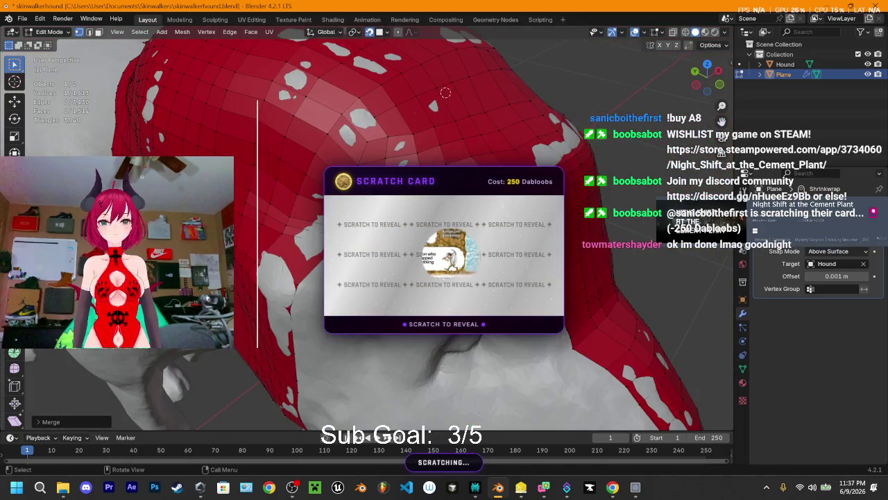
middle_click_drag(476, 229, 476, 111)
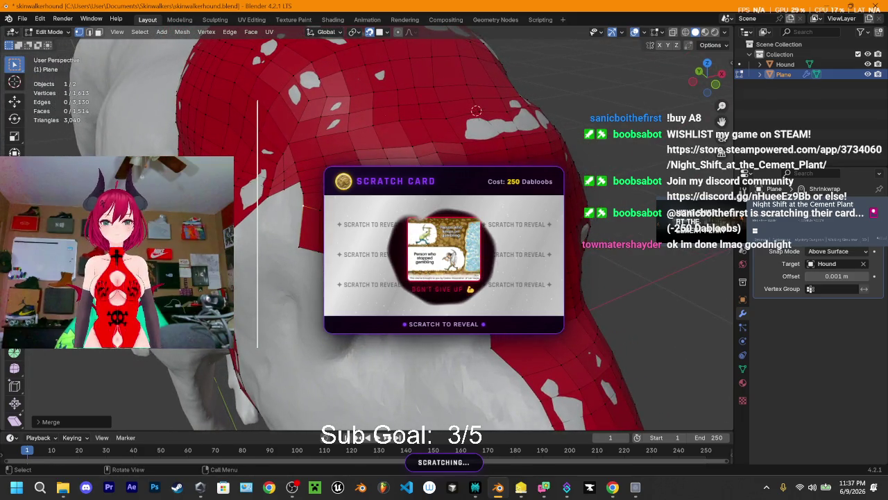